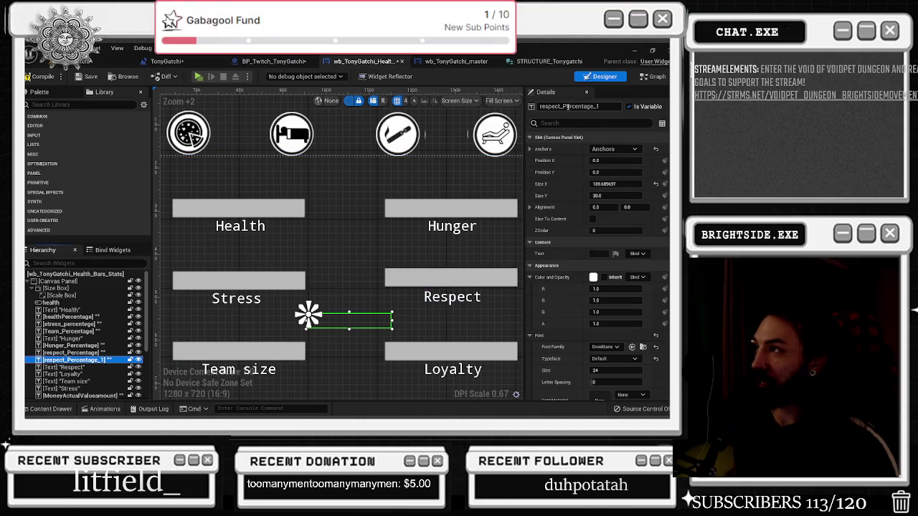
Rename the copied percentage text to loyalty_Percentage_1
double_click(552, 106)
text(loyalty)
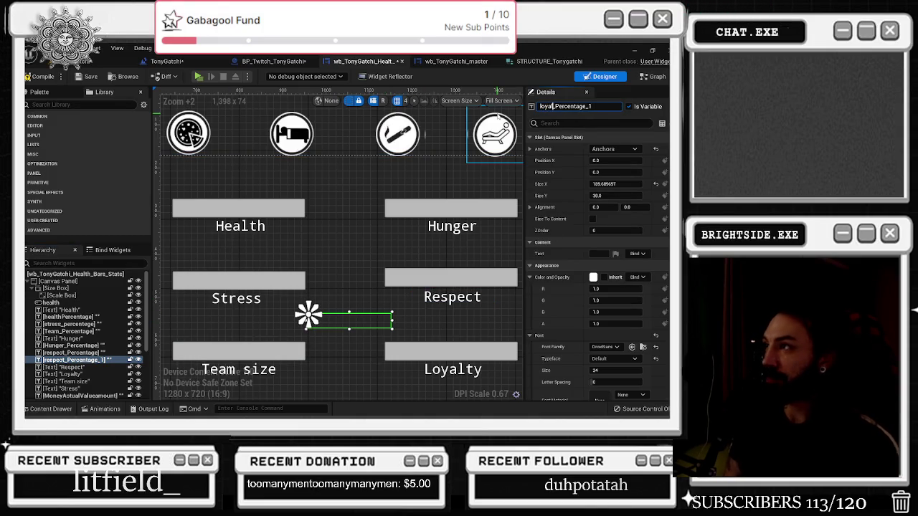
key(Return)
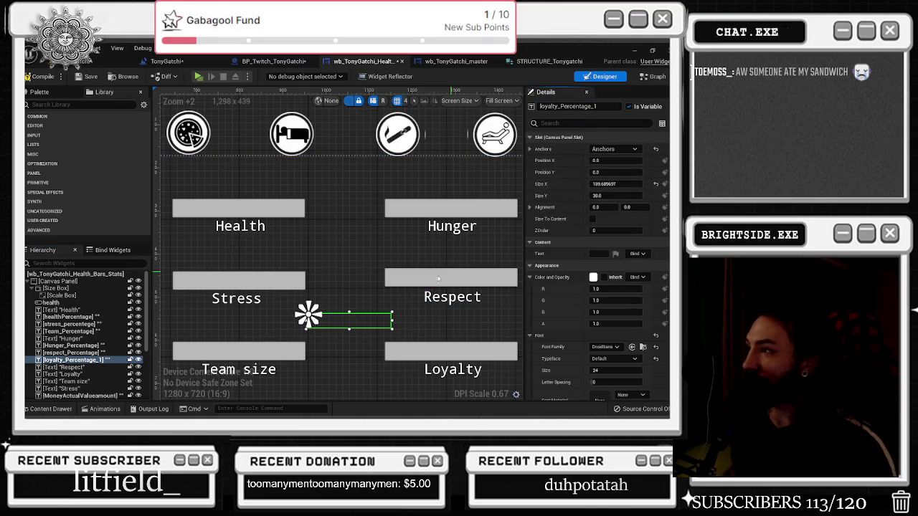
Place loyalty_Percentage_1 over the Loyalty progress bar
drag(356, 322, 458, 356)
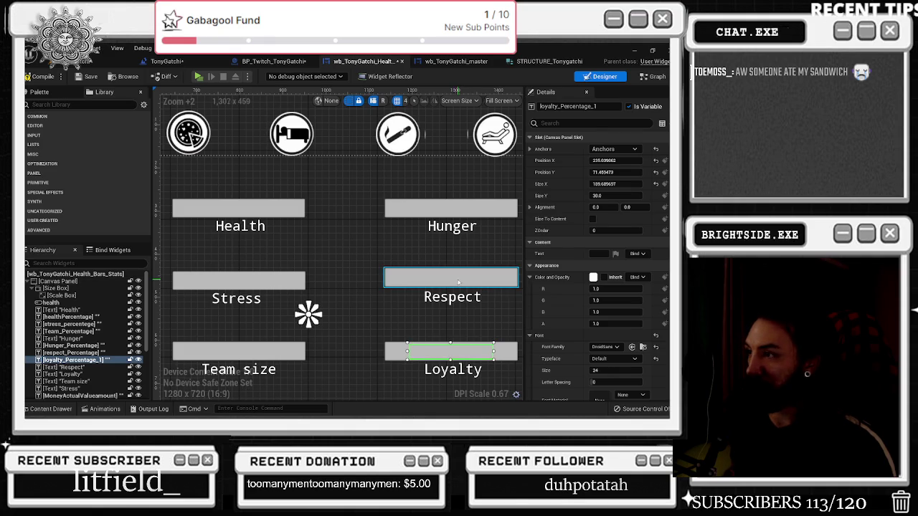
scroll(454, 281, down, 6)
scroll(459, 287, up, 4)
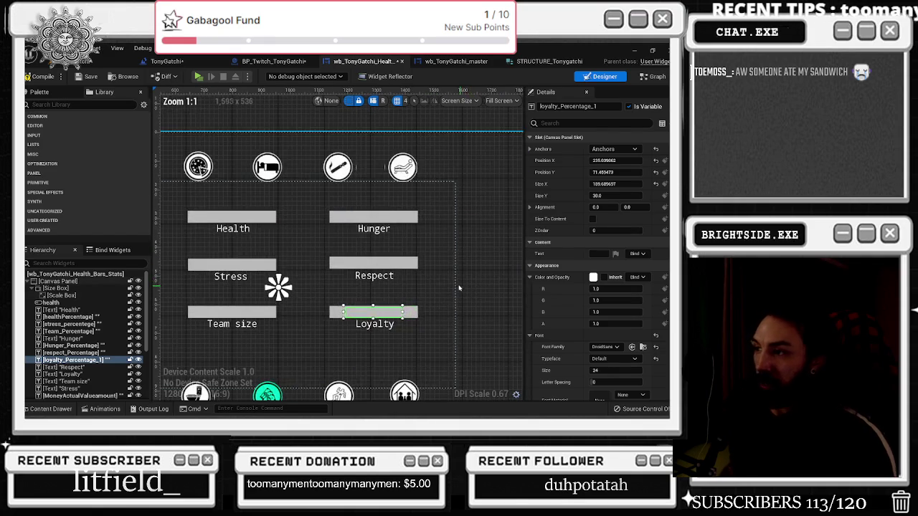
click(79, 353)
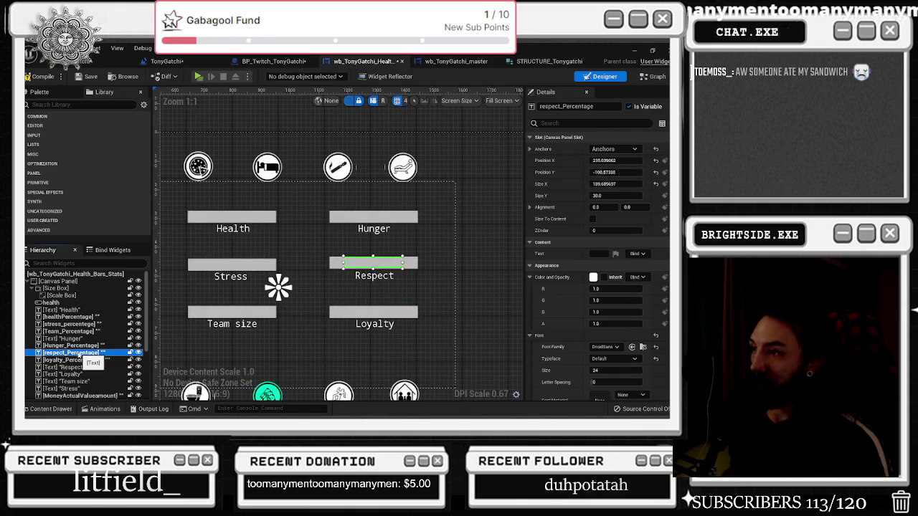
click(80, 346)
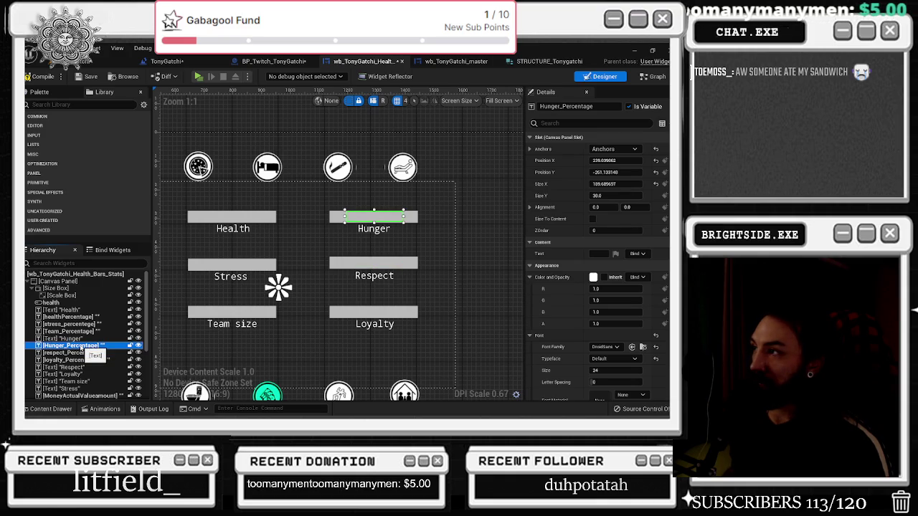
click(82, 353)
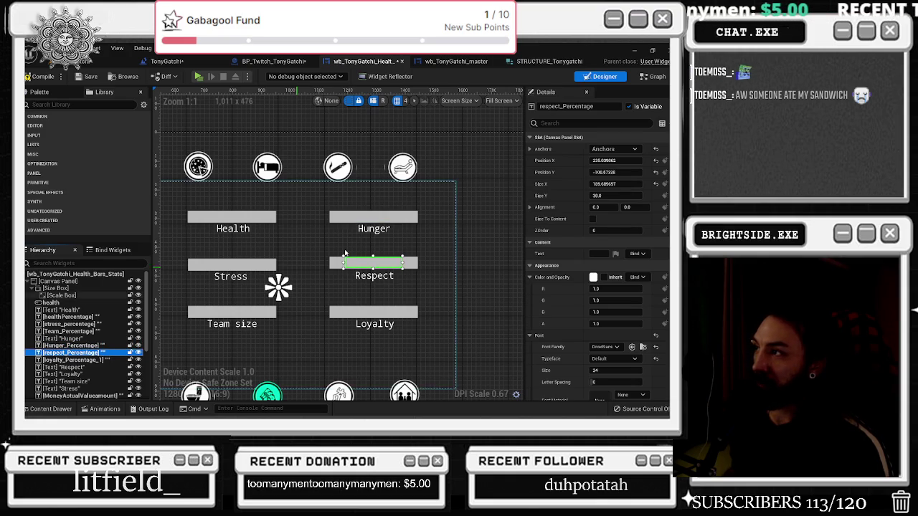
click(79, 345)
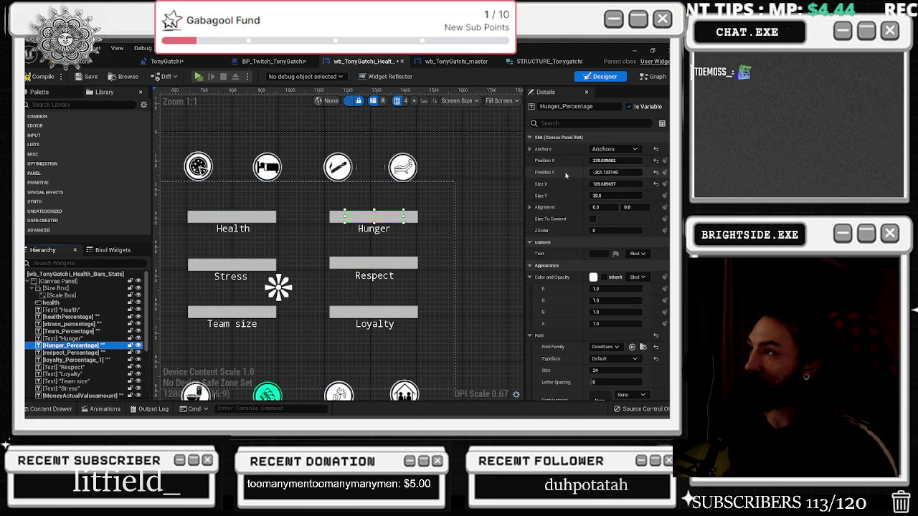
click(373, 263)
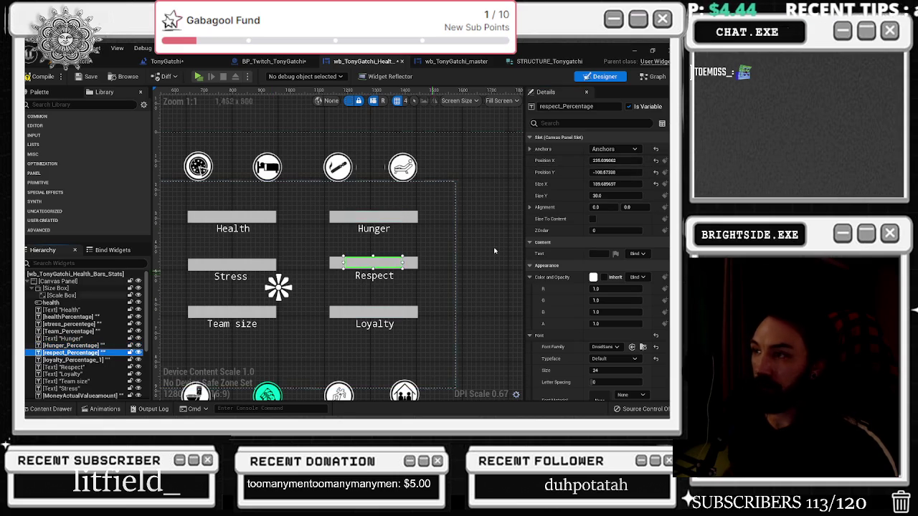
click(104, 360)
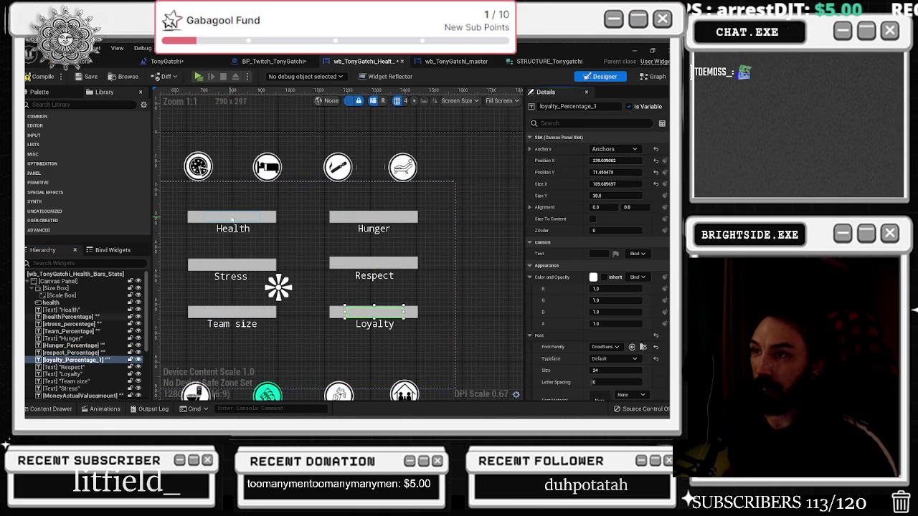
click(228, 220)
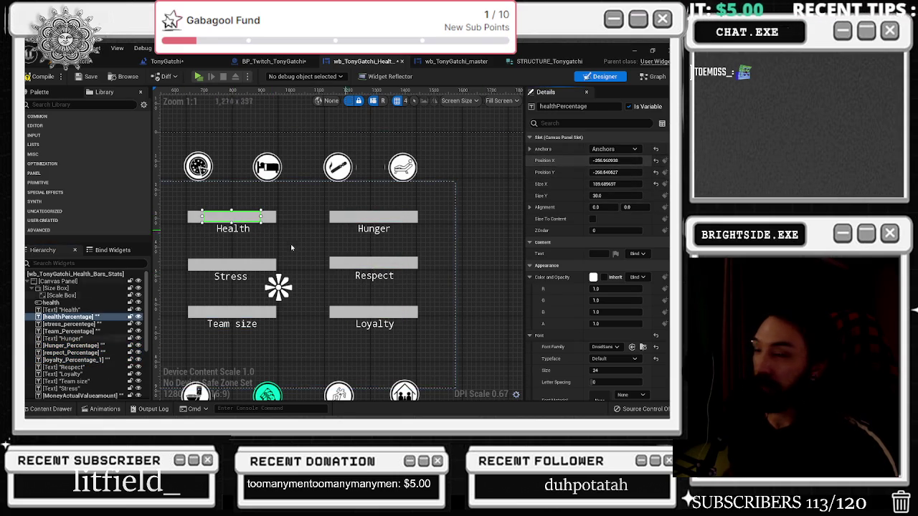
click(244, 265)
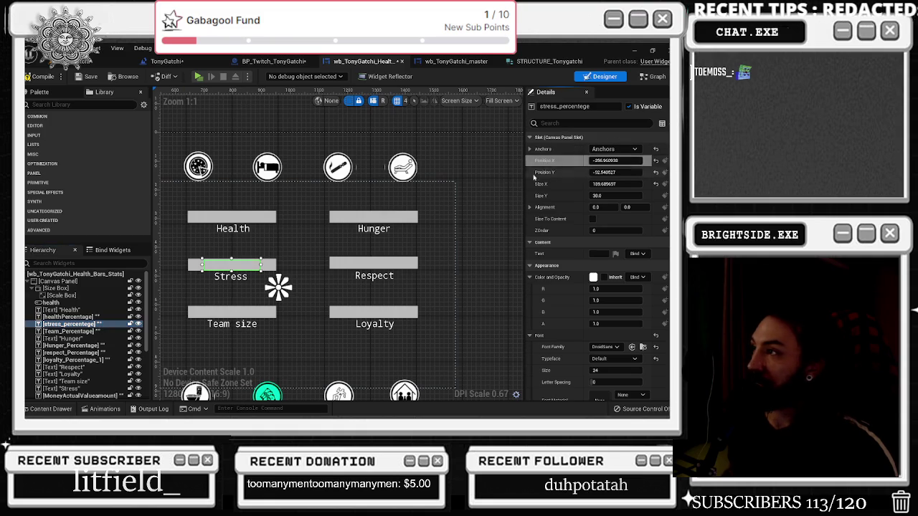
click(231, 311)
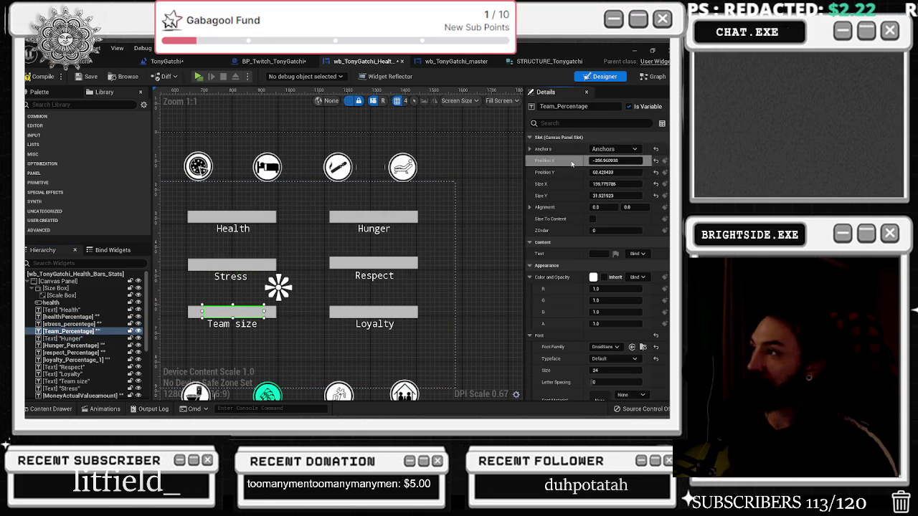
scroll(338, 228, down, 3)
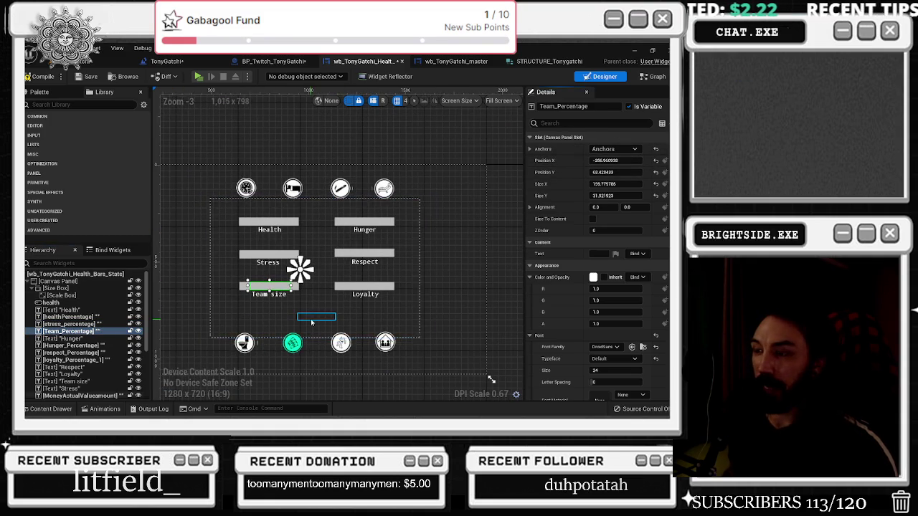
scroll(316, 320, up, 1)
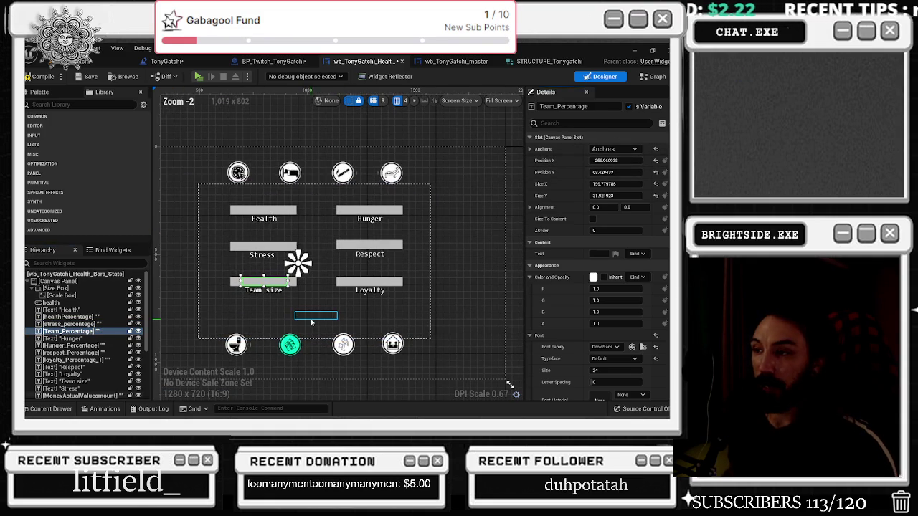
click(370, 282)
click(87, 290)
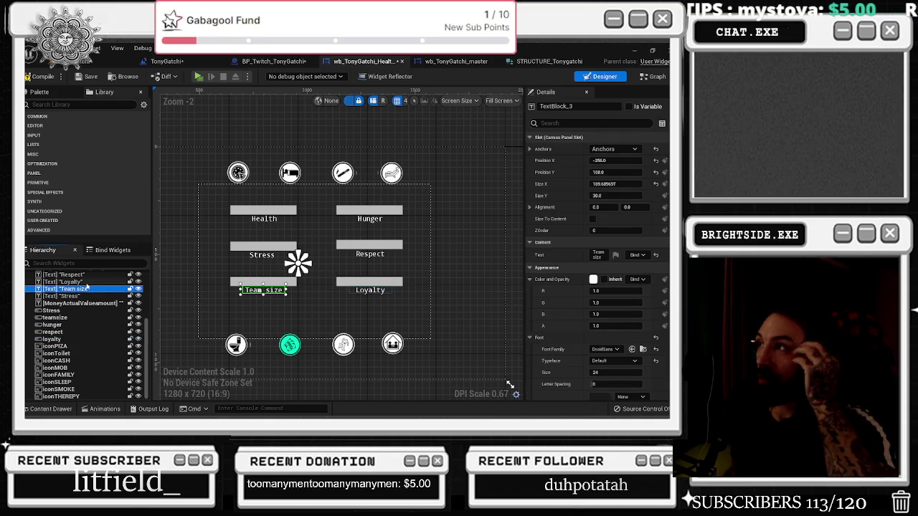
scroll(96, 299, up, 2)
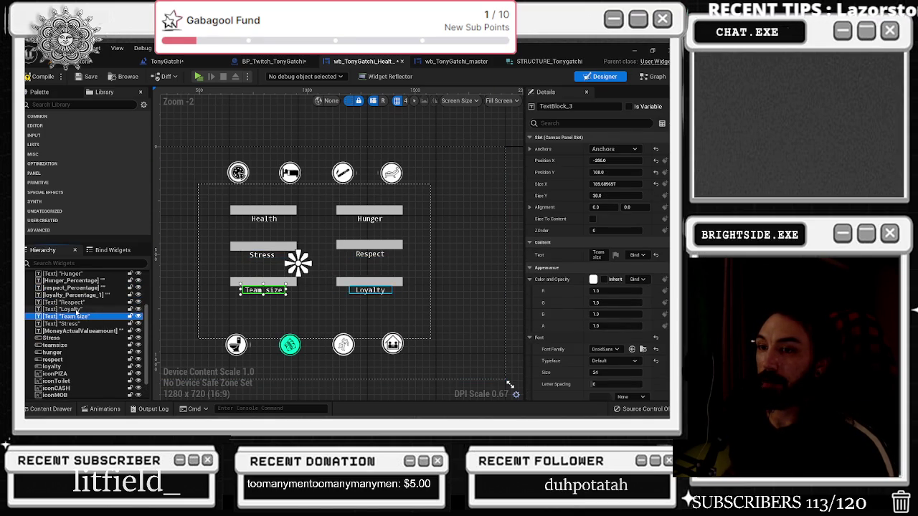
click(88, 295)
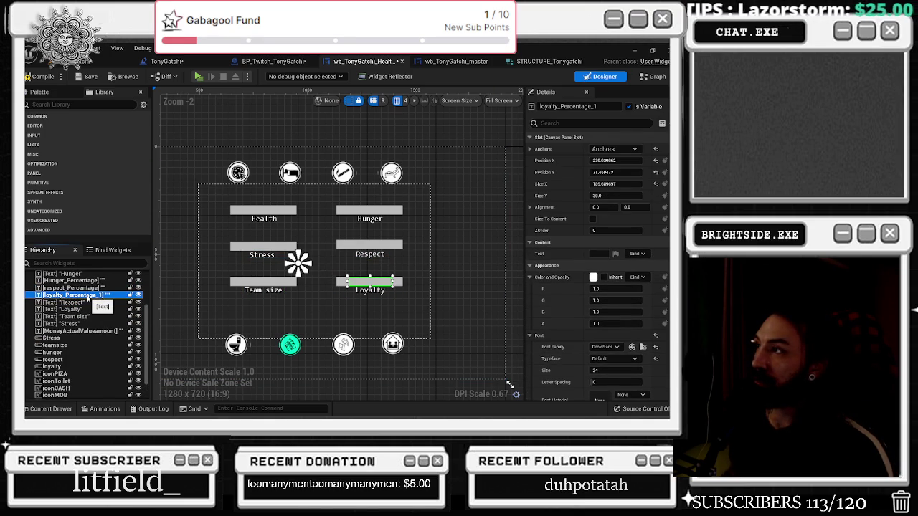
scroll(117, 311, up, 1)
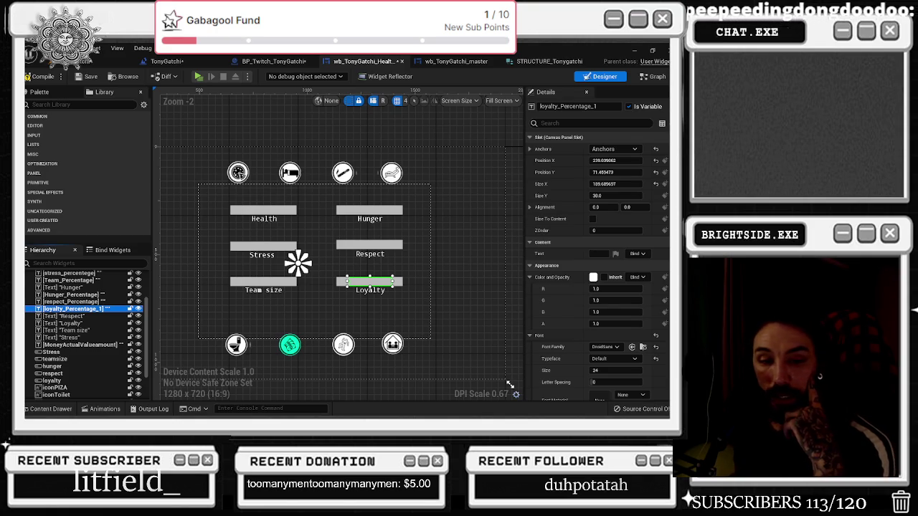
key(alt+Tab)
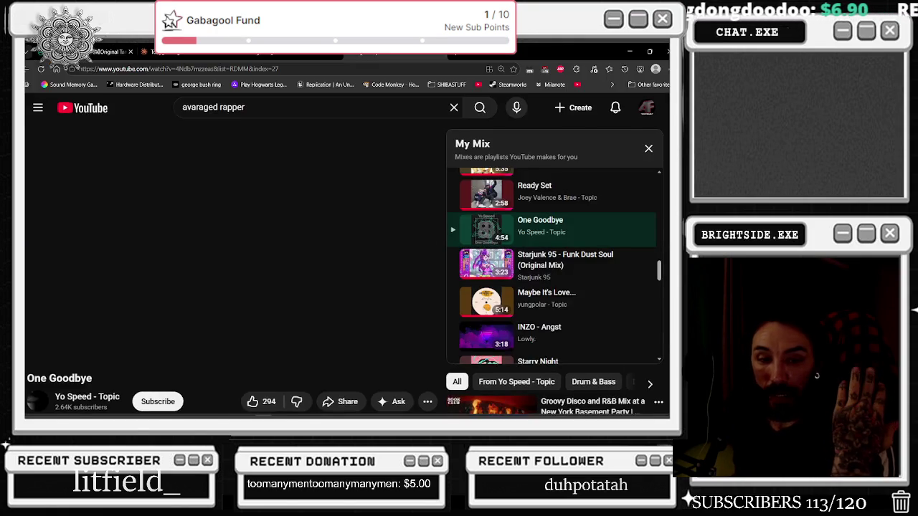
key(shift+n)
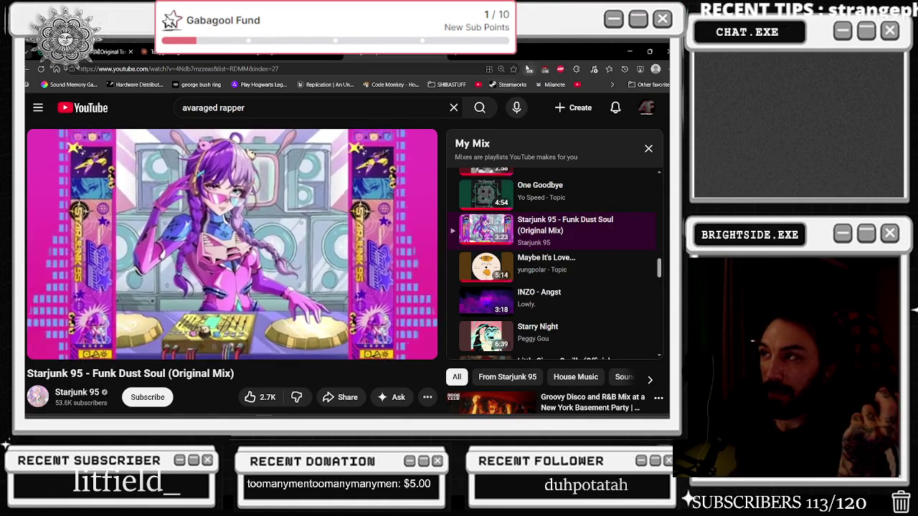
key(alt+Tab)
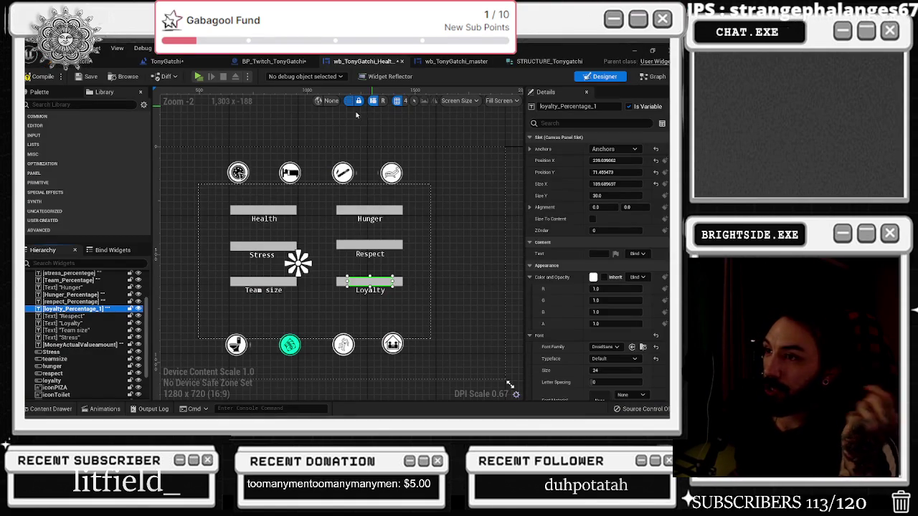
Inspect the Health, Hunger, Stress, Respect, Team size and Loyalty bars and their labels
click(267, 208)
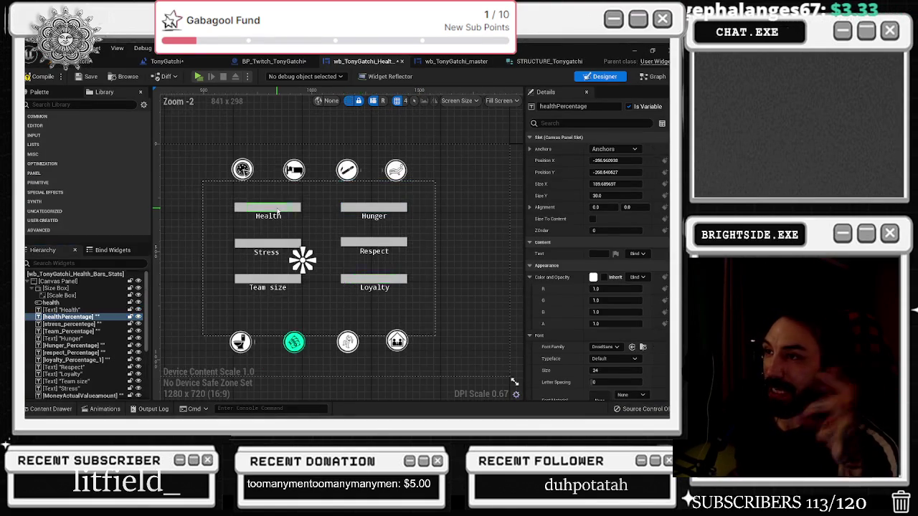
click(257, 244)
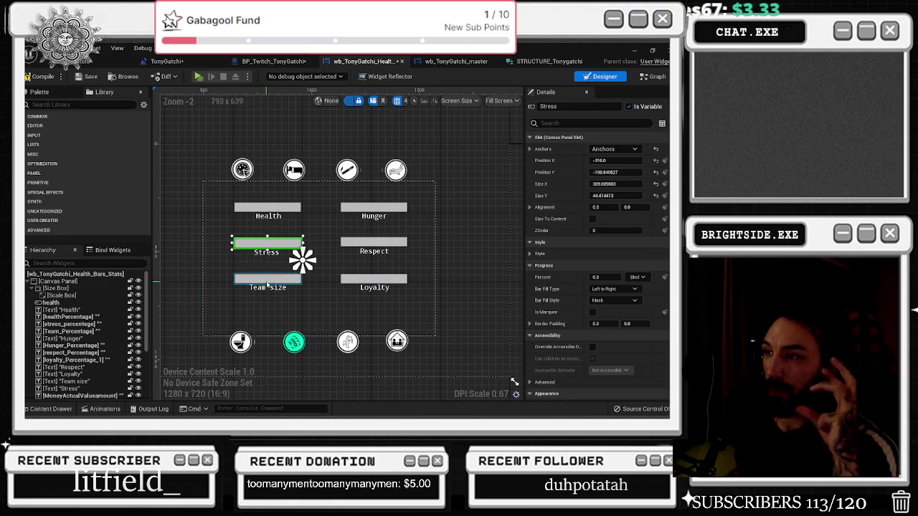
click(267, 280)
click(374, 279)
click(374, 241)
click(374, 207)
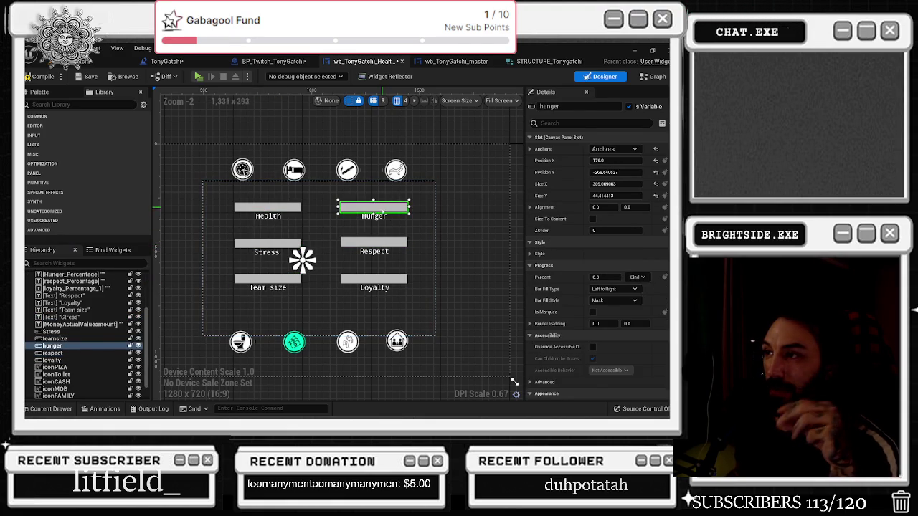
click(374, 215)
click(374, 251)
click(374, 287)
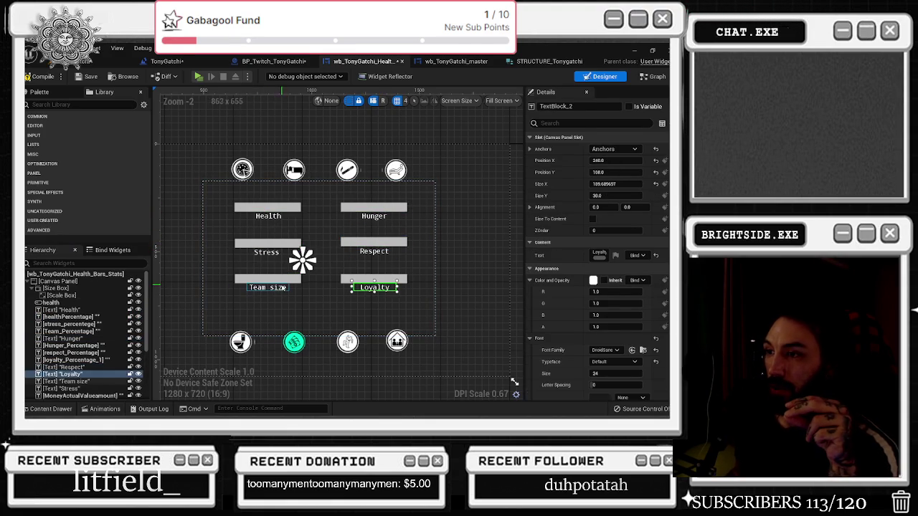
click(267, 279)
click(268, 216)
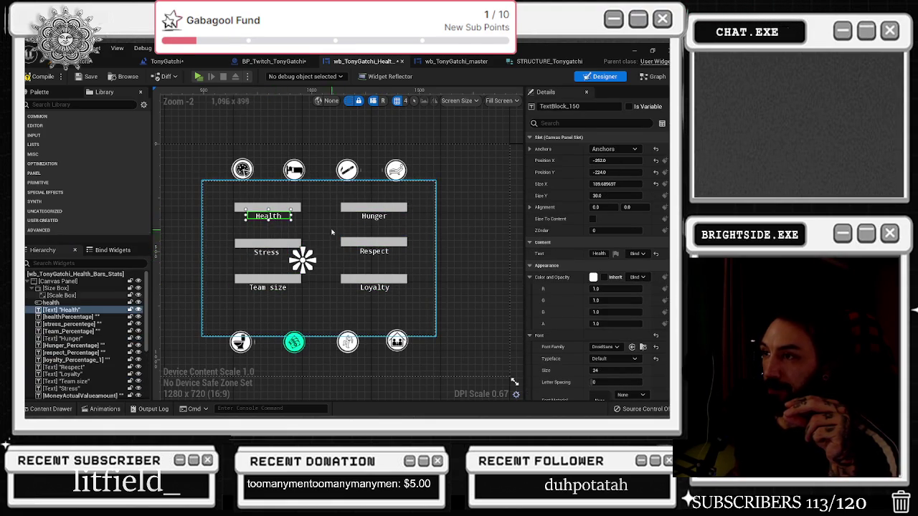
Inspect the eight stat icons, including iconPIZA, iconSMOKE, iconMOB and iconCASH, then compile the widget
scroll(330, 236, down, 1)
click(251, 177)
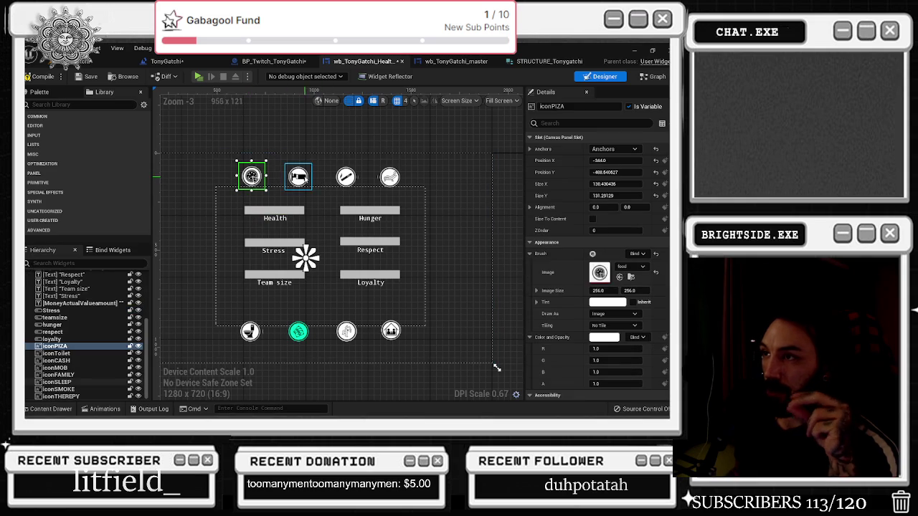
click(299, 176)
click(346, 176)
click(389, 176)
click(391, 331)
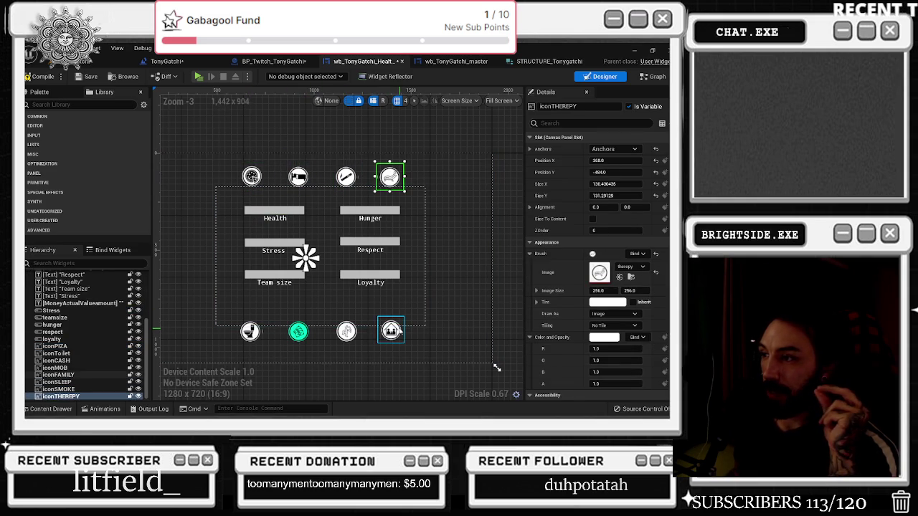
click(347, 331)
click(300, 333)
click(251, 331)
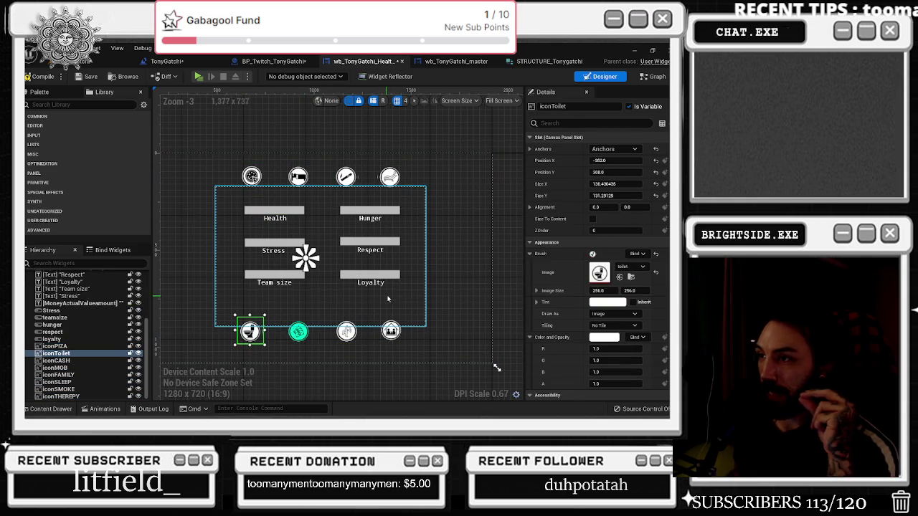
scroll(415, 274, up, 1)
click(39, 76)
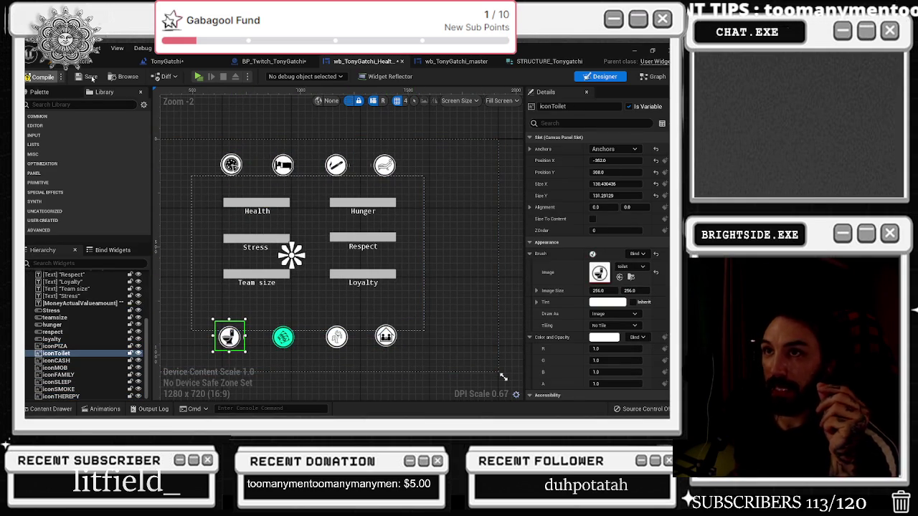
In the Event Graph, separate Append, To Text and SetText, and move Health Percentage above the stats event
key(F2)
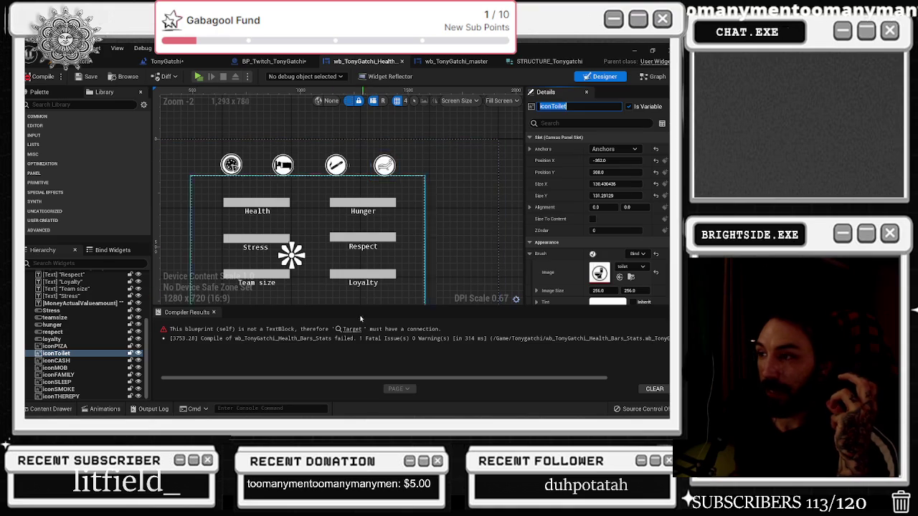
click(355, 330)
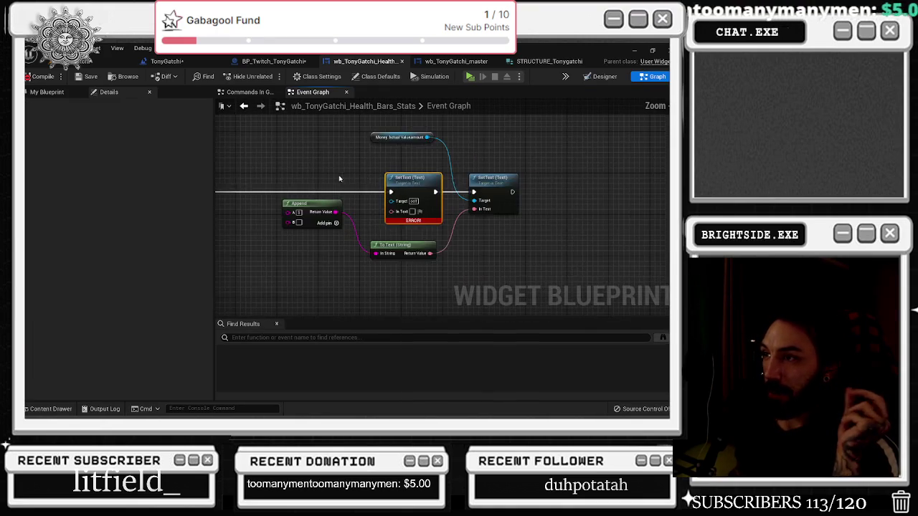
drag(436, 210, 414, 289)
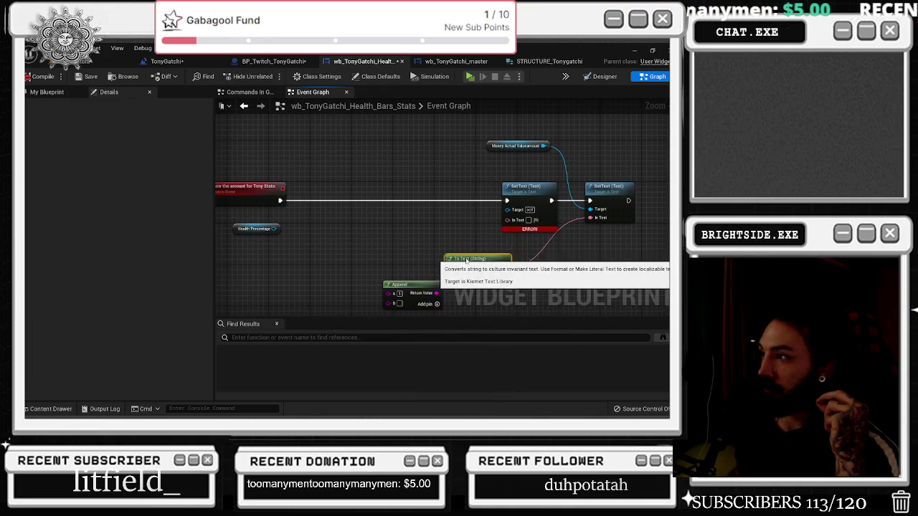
drag(511, 253, 532, 248)
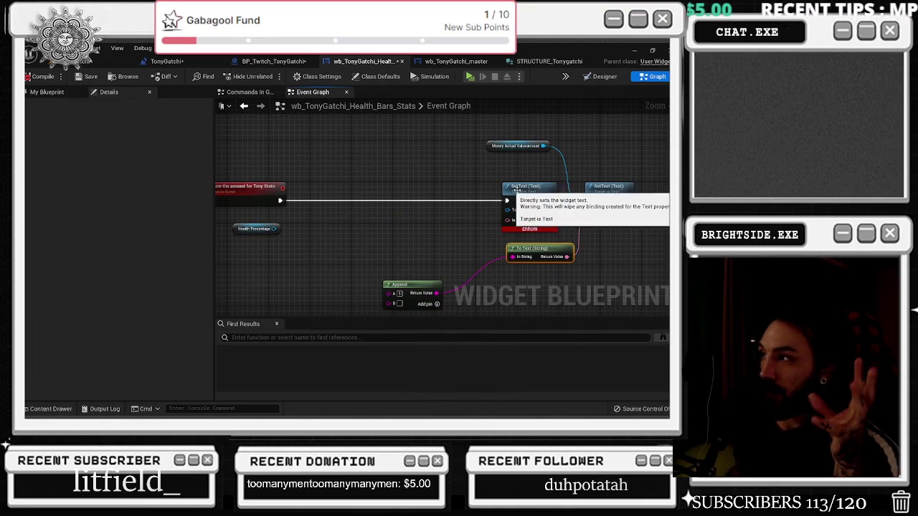
drag(517, 188, 528, 188)
drag(499, 149, 508, 151)
drag(540, 186, 530, 186)
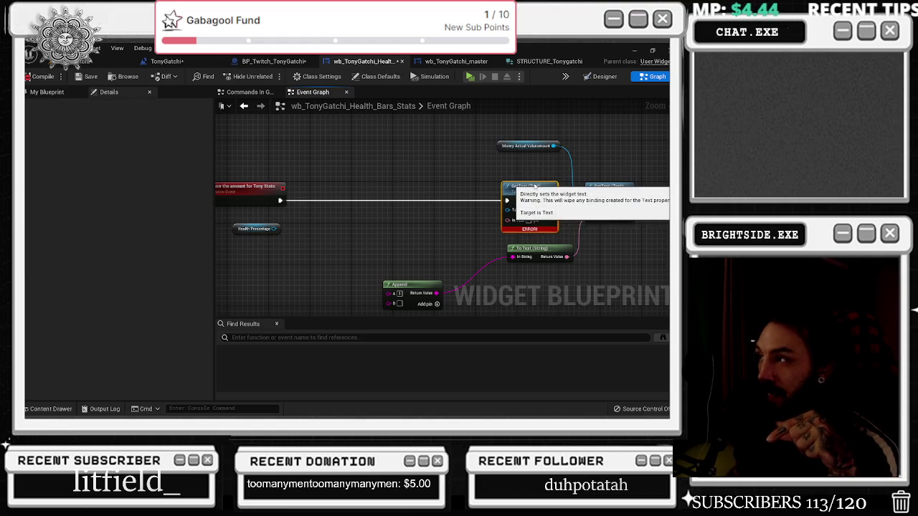
mouse_move(257, 230)
mouse_down()
mouse_move(370, 170)
mouse_move(445, 179)
mouse_move(385, 154)
mouse_move(255, 163)
mouse_move(313, 209)
mouse_move(325, 230)
mouse_up()
click(343, 185)
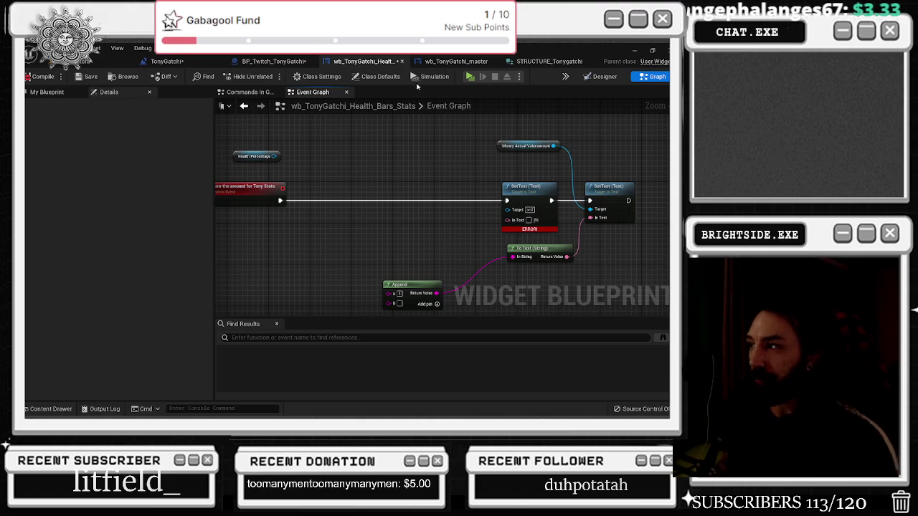
drag(414, 175, 405, 131)
Move the Append node beside To Text (String) and recompile the widget blueprint
mouse_move(391, 239)
mouse_down()
mouse_move(415, 213)
mouse_move(437, 241)
mouse_up()
click(39, 76)
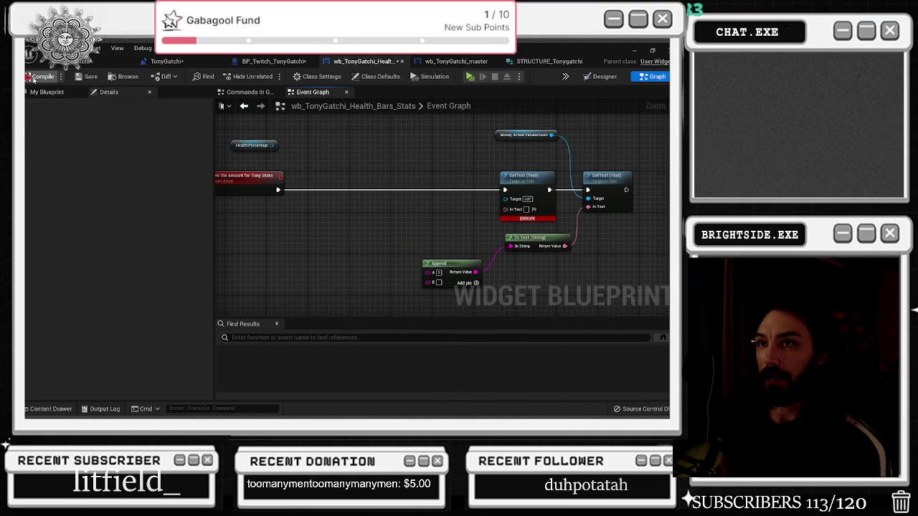
click(86, 77)
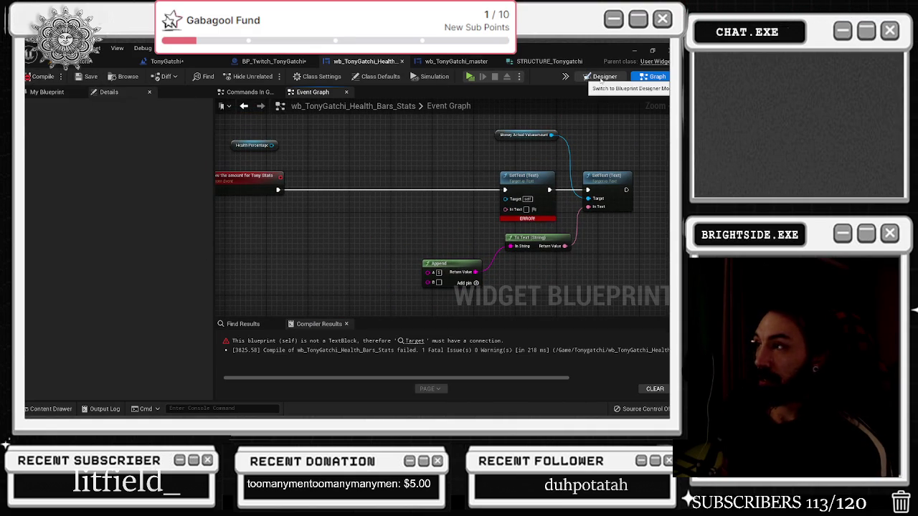
Move the erroring SetText node beside the stats event and regroup the surrounding nodes
drag(519, 187, 347, 187)
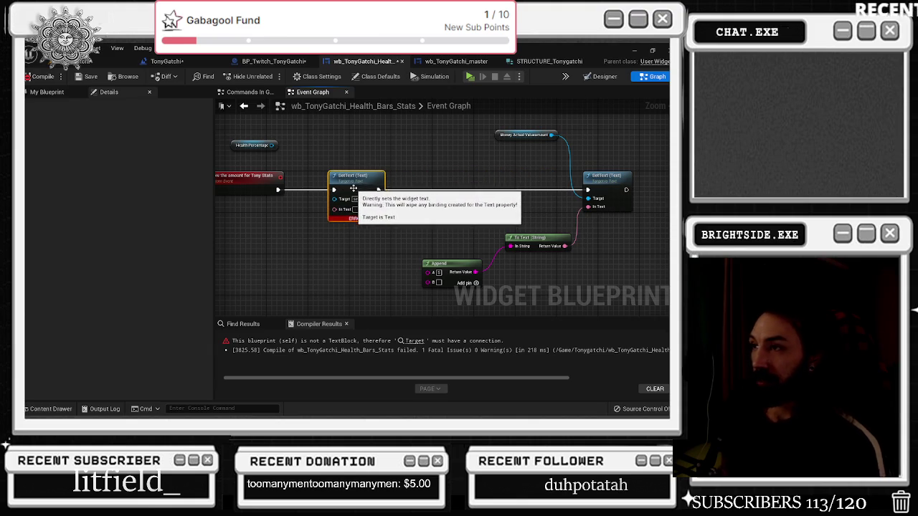
scroll(391, 190, down, 1)
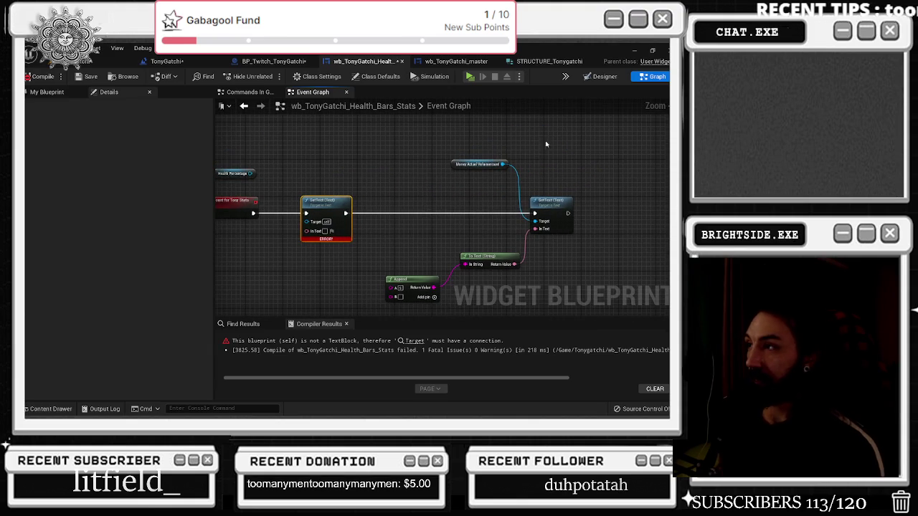
scroll(373, 226, down, 4)
drag(397, 210, 388, 210)
drag(358, 139, 332, 130)
drag(477, 176, 557, 268)
drag(538, 211, 548, 210)
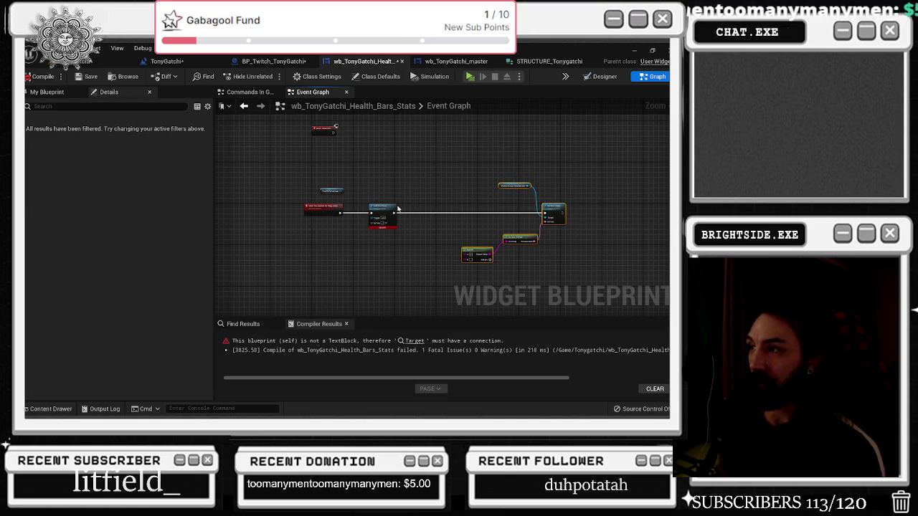
scroll(341, 205, up, 3)
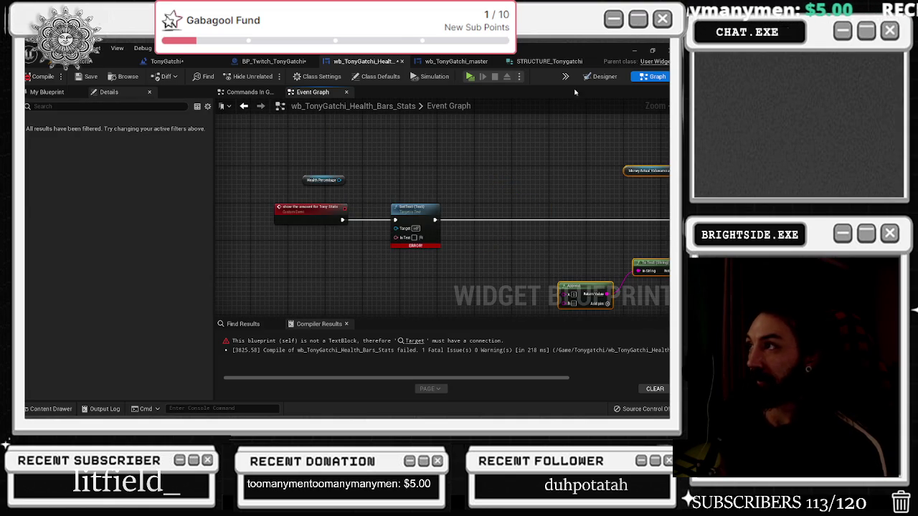
click(602, 76)
scroll(84, 309, up, 5)
click(86, 317)
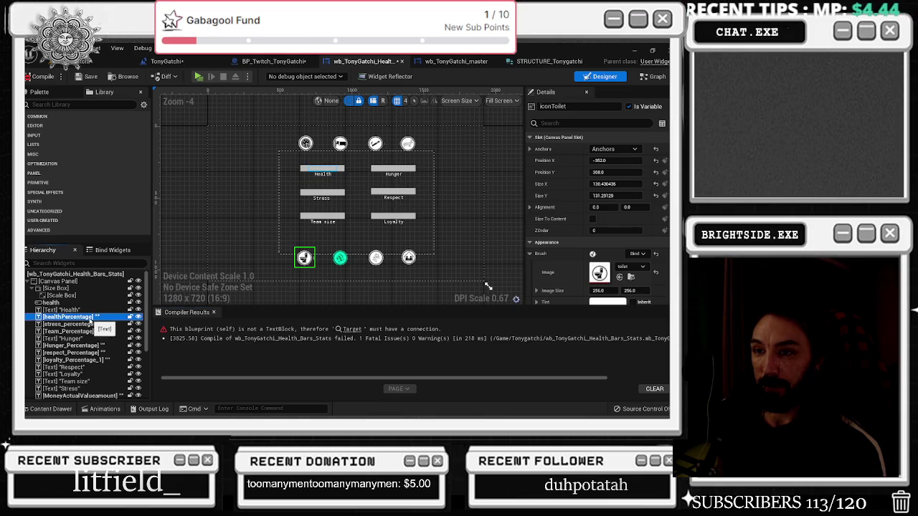
shift+click(79, 359)
ctrl+click(68, 337)
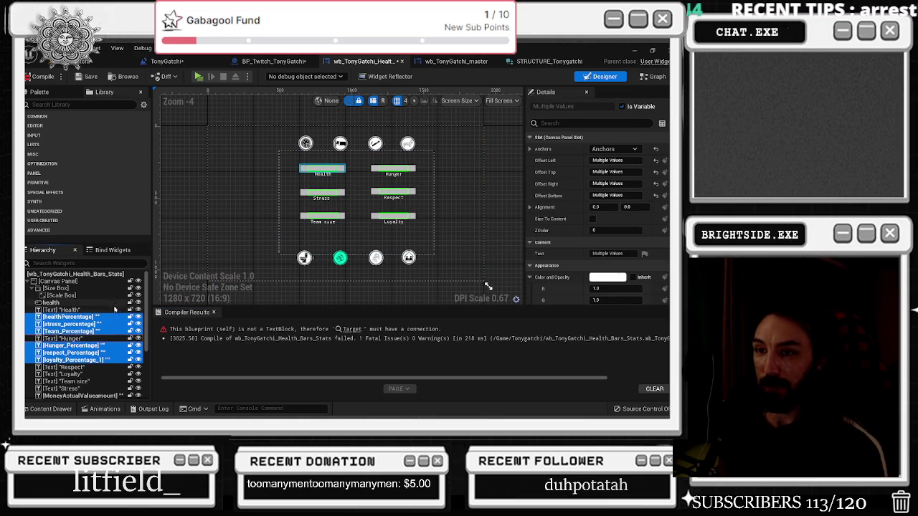
scroll(114, 313, down, 1)
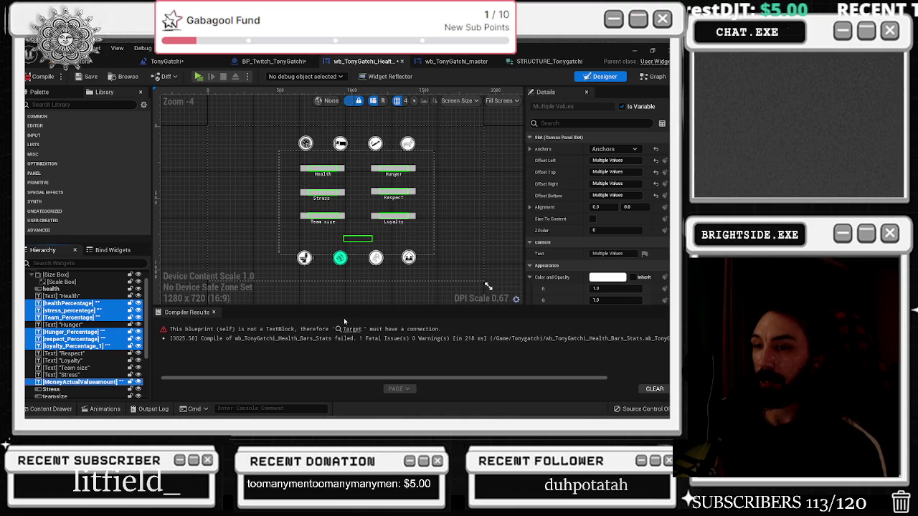
double_click(71, 382)
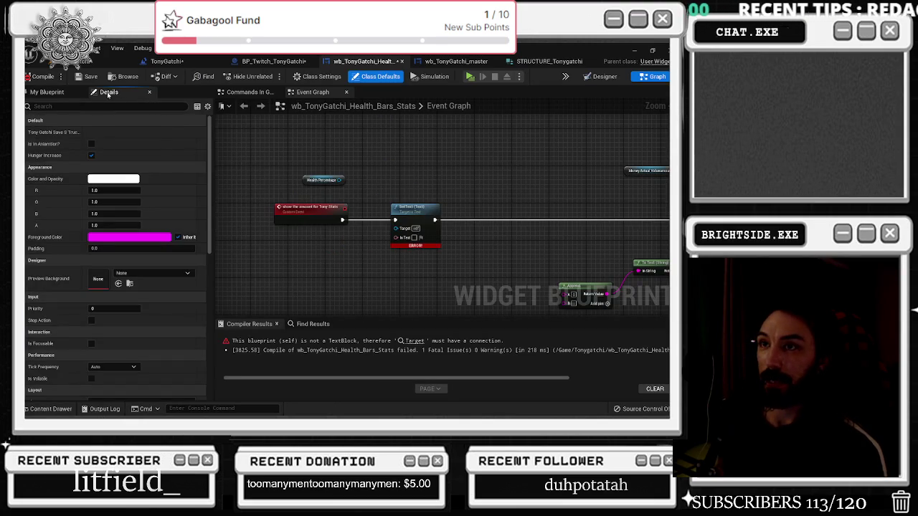
Add Loyalty, Loyalty Percentage 1, Money Actual Valueamount and Respect getters to the graph
click(46, 92)
drag(333, 271, 396, 251)
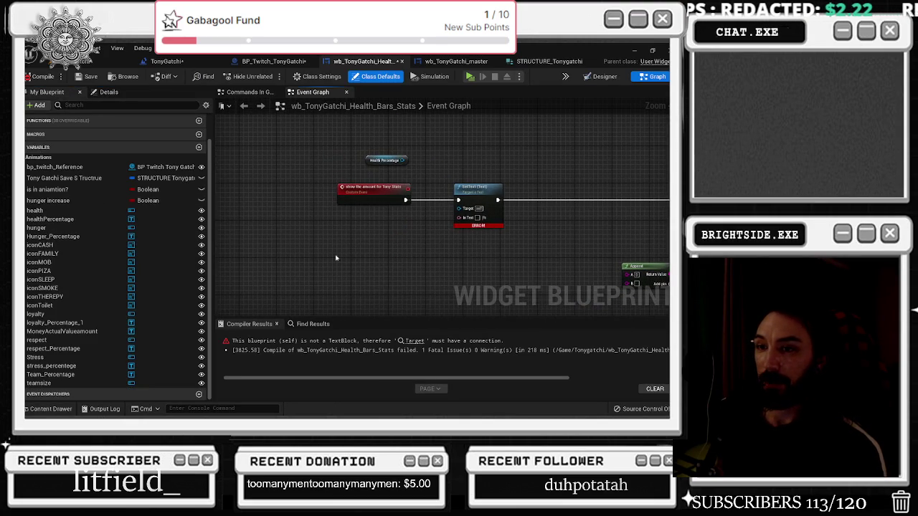
click(72, 316)
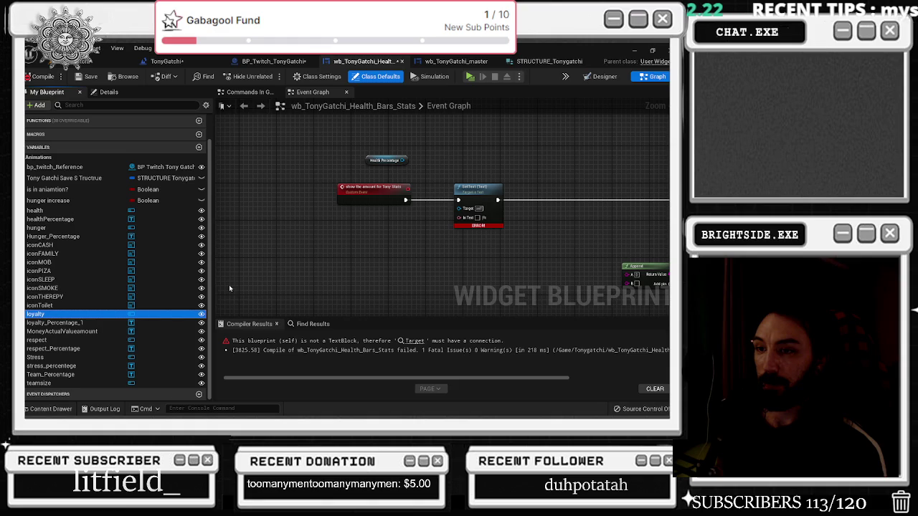
mouse_move(72, 314)
mouse_down()
mouse_move(276, 259)
mouse_move(282, 246)
mouse_up()
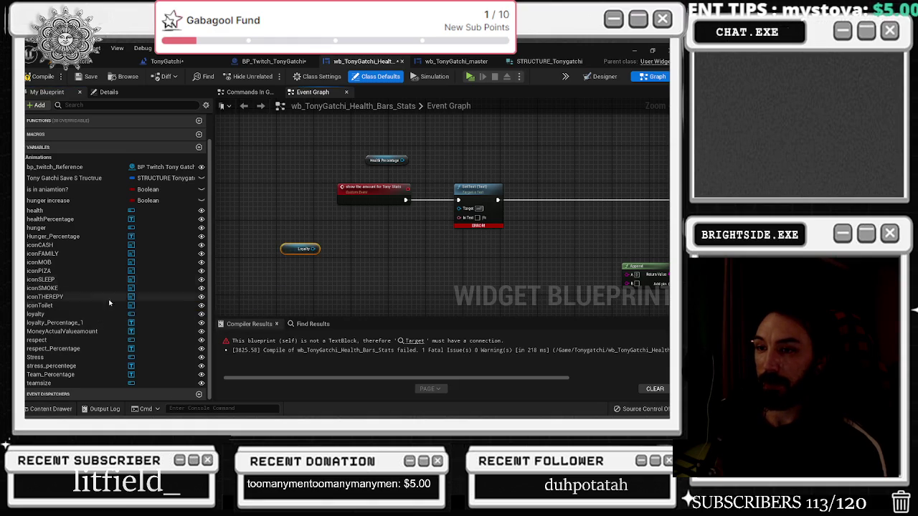
drag(71, 323, 294, 281)
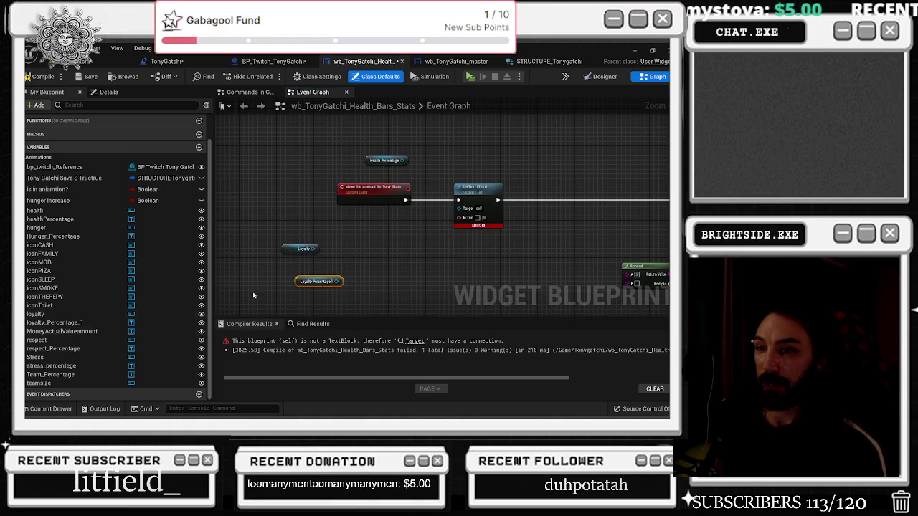
mouse_move(72, 331)
mouse_down()
mouse_move(310, 260)
mouse_move(327, 216)
mouse_move(466, 204)
mouse_up()
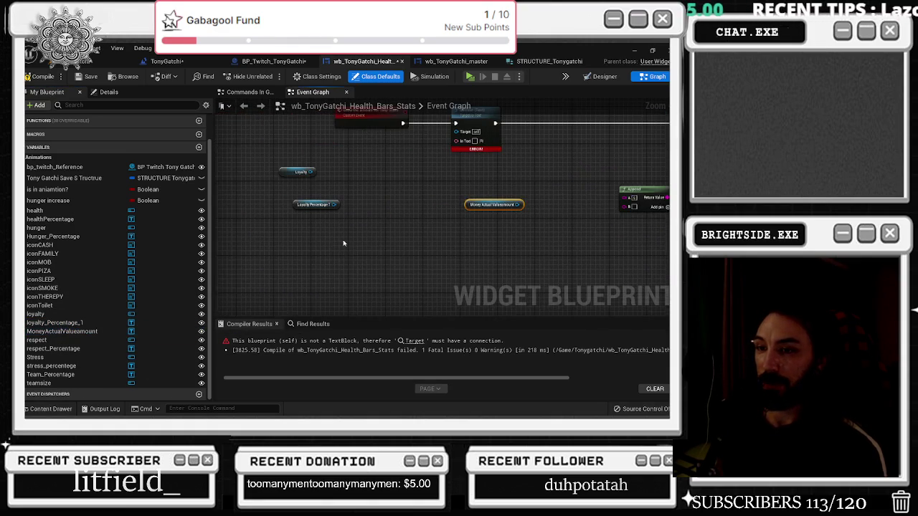
mouse_move(72, 340)
mouse_down()
mouse_move(401, 197)
mouse_move(381, 186)
mouse_move(79, 348)
mouse_move(108, 351)
mouse_move(401, 213)
mouse_move(401, 242)
mouse_move(378, 231)
mouse_up()
Pair Loyalty with its percentage node, position Respect, and move the event, SetText and Health Percentage left
drag(296, 202, 314, 225)
drag(427, 242, 526, 248)
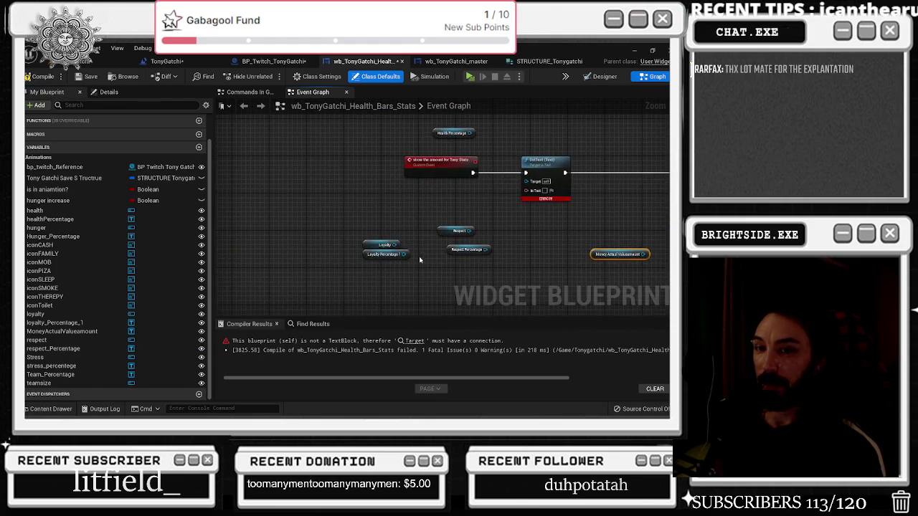
mouse_move(378, 244)
mouse_down()
mouse_move(368, 245)
mouse_move(470, 262)
mouse_move(426, 254)
mouse_up()
drag(347, 239, 346, 236)
drag(410, 228, 414, 234)
mouse_move(345, 265)
mouse_down()
mouse_move(349, 249)
mouse_move(327, 236)
mouse_up()
click(393, 220)
drag(396, 180, 572, 128)
drag(470, 161, 381, 161)
mouse_move(380, 123)
mouse_down()
mouse_move(324, 161)
mouse_move(265, 166)
mouse_up()
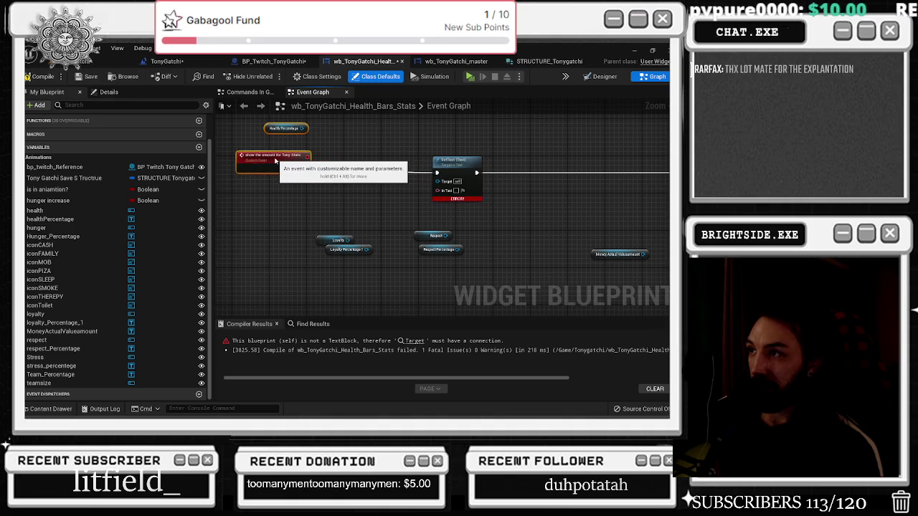
Add Stress Percentage and Teamsize getters and adjust the Loyalty pair and SetText positions
drag(470, 260, 353, 238)
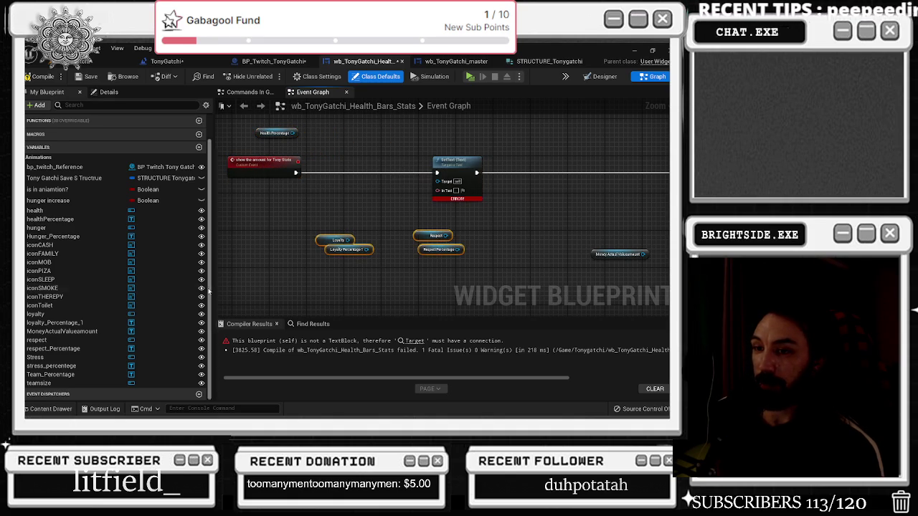
click(338, 249)
drag(338, 248, 342, 244)
mouse_move(47, 366)
mouse_down()
mouse_move(290, 257)
mouse_move(265, 280)
mouse_move(272, 251)
mouse_move(248, 246)
mouse_move(215, 287)
mouse_move(256, 236)
mouse_move(254, 254)
mouse_up()
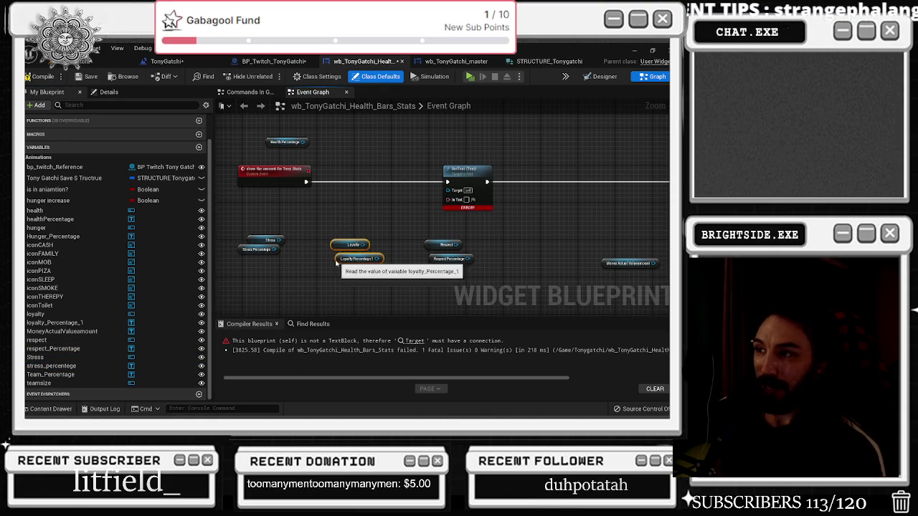
drag(359, 260, 340, 256)
mouse_move(444, 231)
mouse_down()
mouse_move(453, 265)
mouse_move(410, 255)
mouse_up()
drag(464, 182, 478, 182)
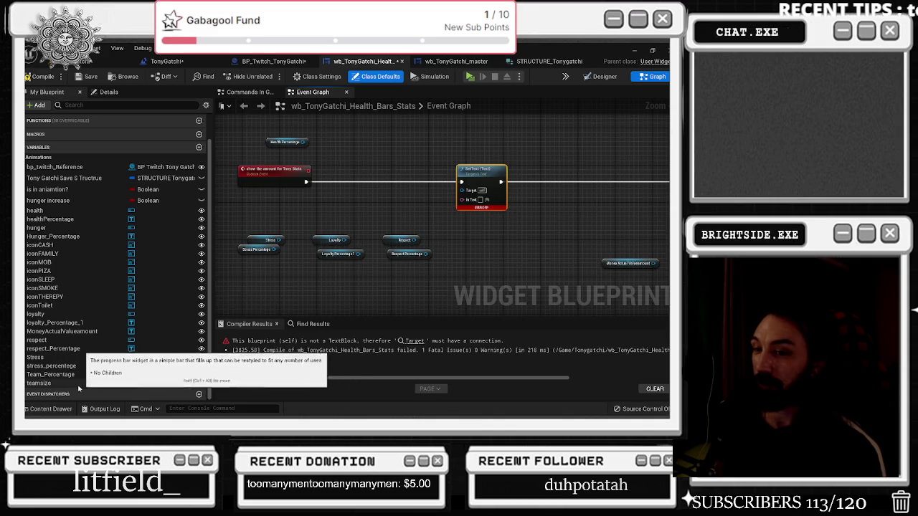
mouse_move(73, 385)
mouse_down()
mouse_move(442, 292)
mouse_move(522, 256)
mouse_move(354, 243)
mouse_move(390, 243)
mouse_up()
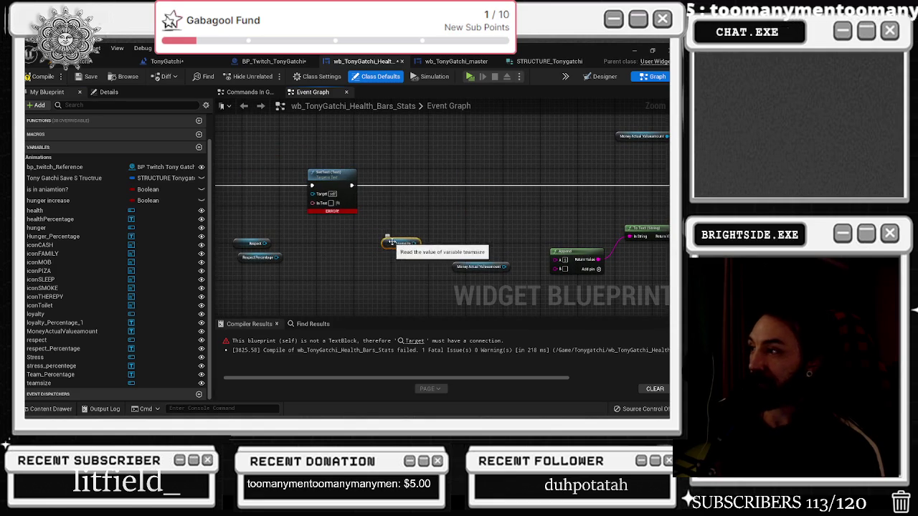
Reposition Money Actual Valueamount, SetText and Teamsize, and shift the Stress, Loyalty and Respect getters left
mouse_move(454, 269)
mouse_down()
mouse_move(471, 286)
mouse_move(446, 244)
mouse_up()
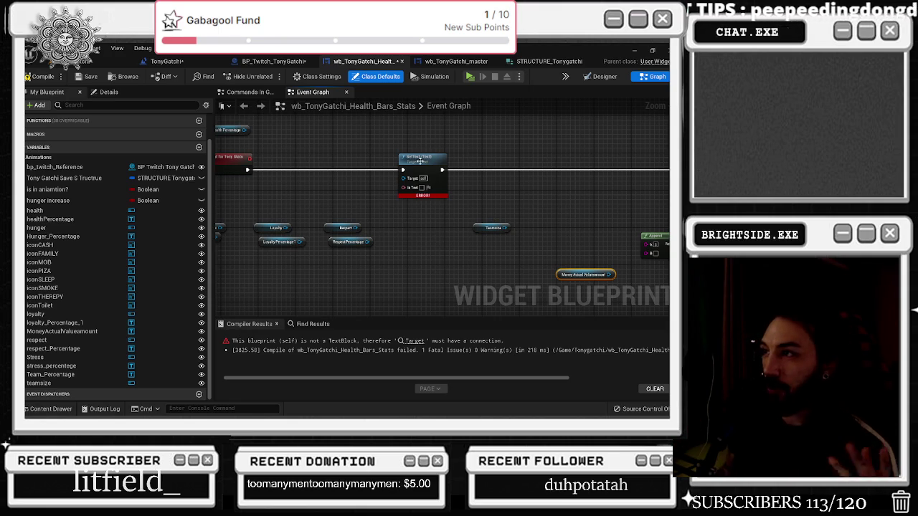
drag(422, 163, 519, 163)
drag(477, 225, 448, 239)
drag(275, 198, 438, 237)
drag(374, 231, 346, 236)
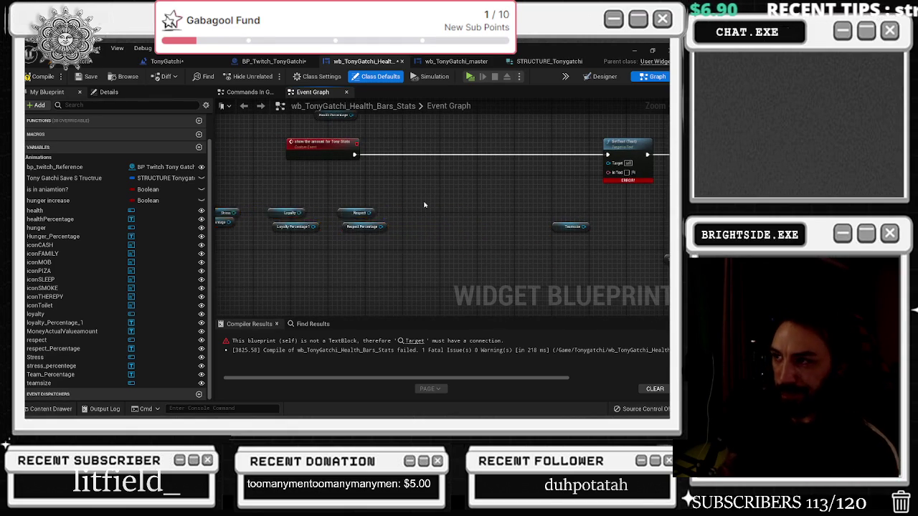
drag(424, 205, 490, 207)
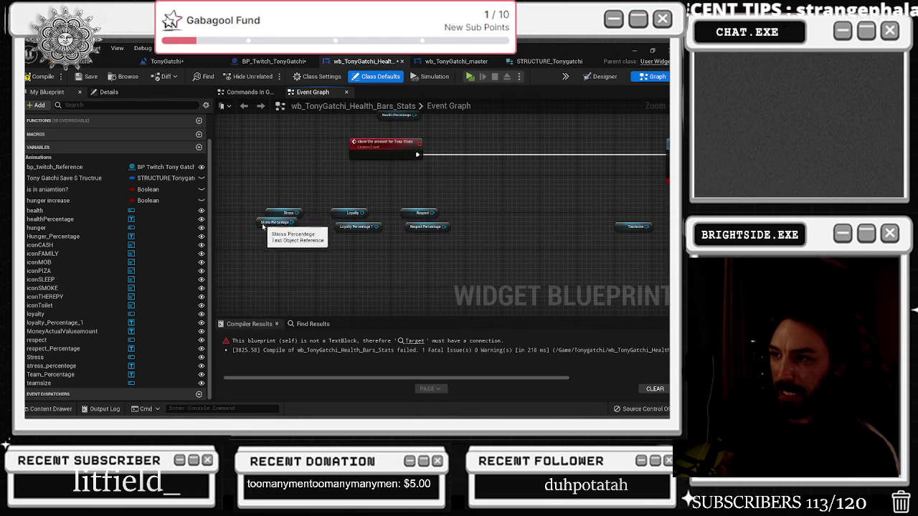
Line up each percentage node under its stat and move the stats event and Health Percentage left
drag(276, 222, 286, 231)
drag(357, 227, 350, 236)
drag(410, 224, 339, 256)
drag(321, 173, 264, 177)
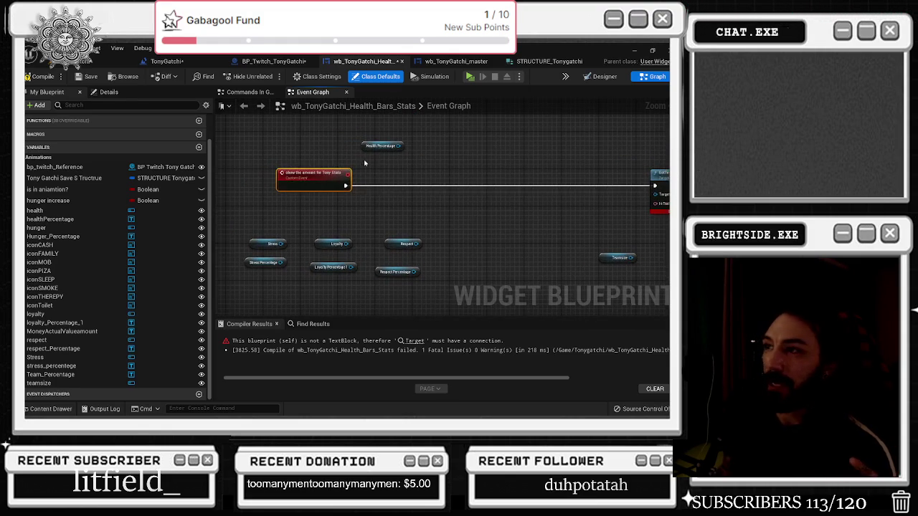
drag(380, 146, 340, 146)
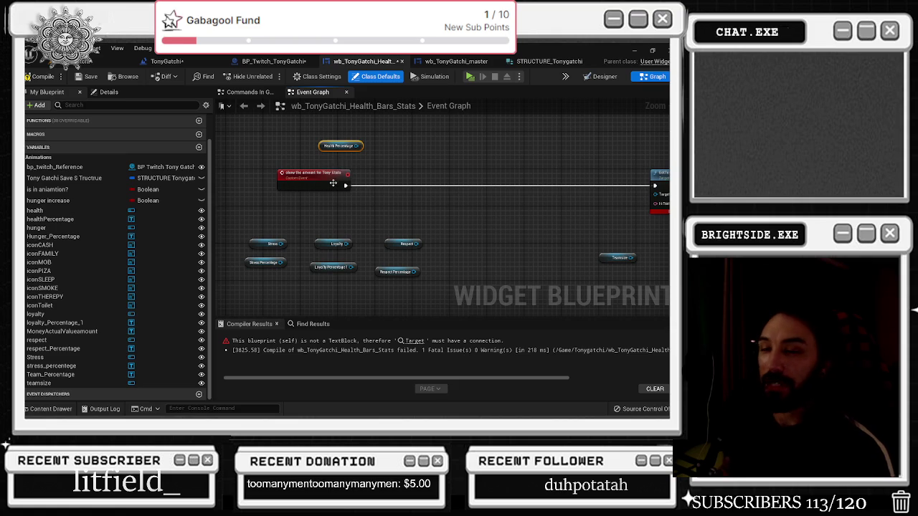
click(165, 61)
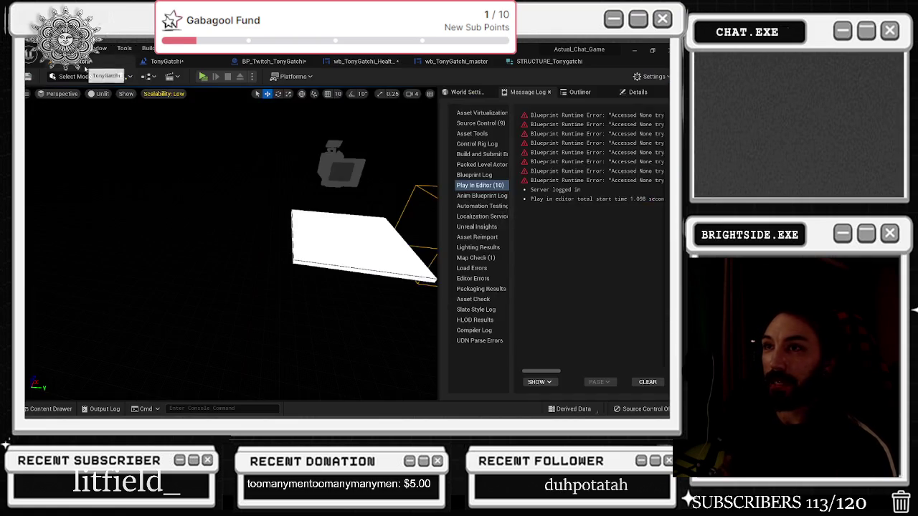
Set the number of players to 3 in the play options
click(252, 76)
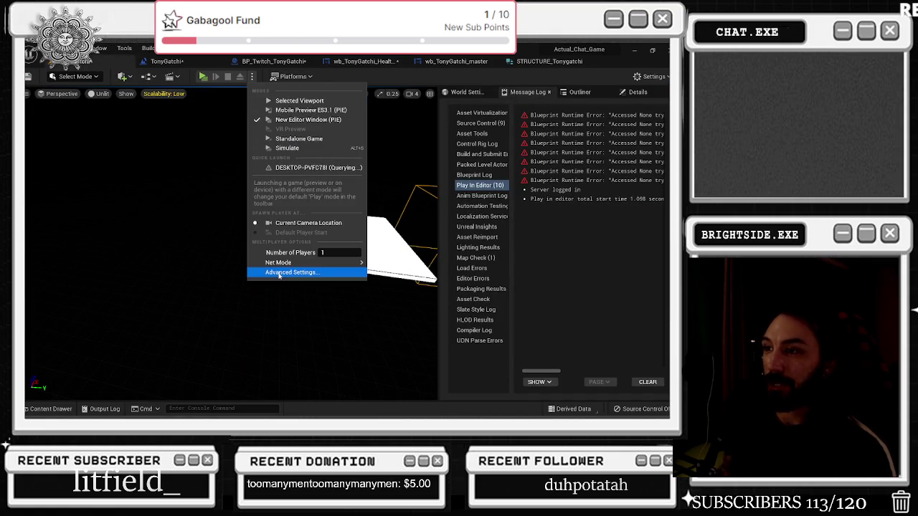
mouse_move(366, 263)
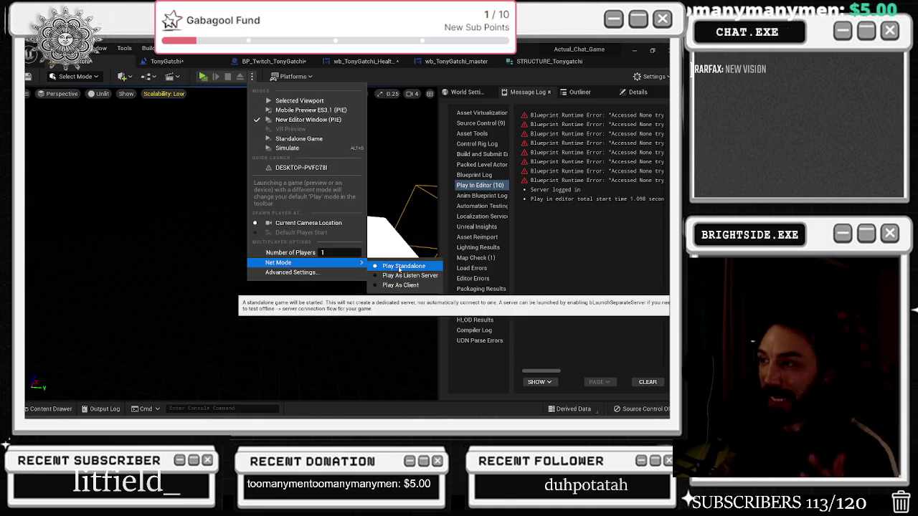
click(332, 252)
text(3)
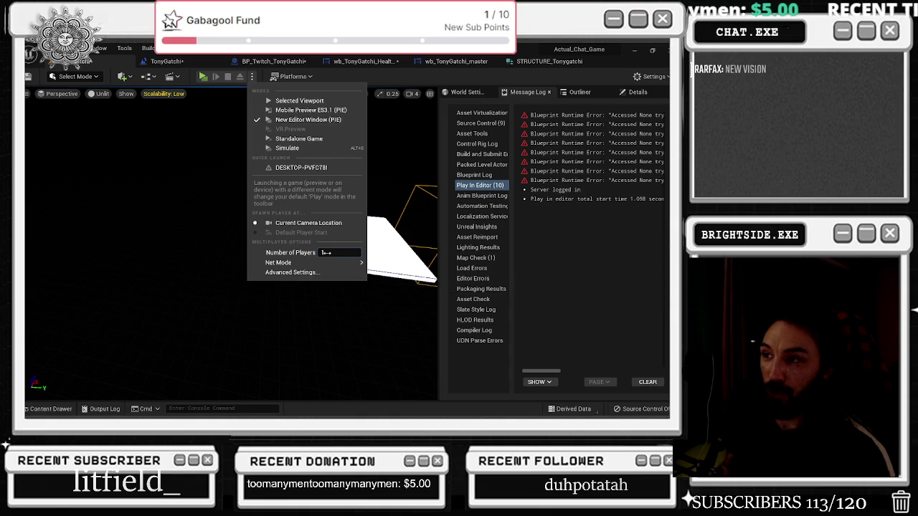
key(Return)
click(325, 256)
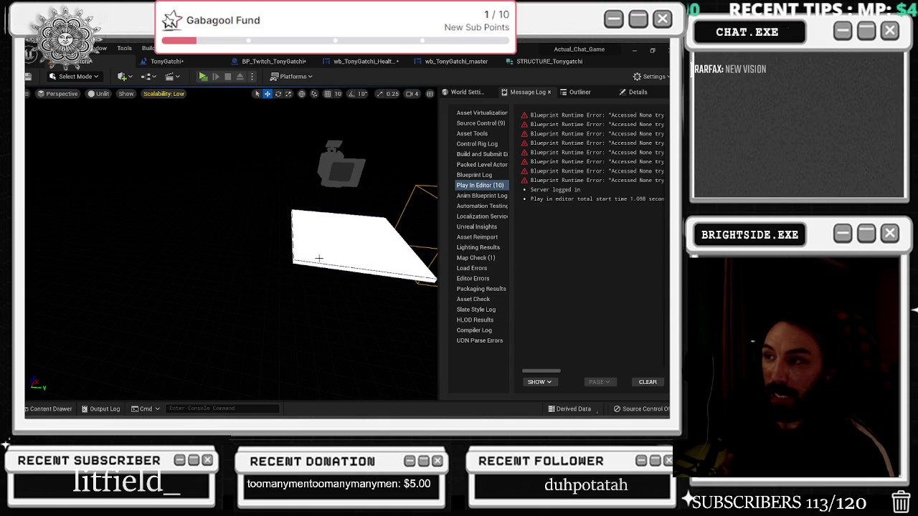
Open the advanced play settings, review the net mode choices and refocus the level viewport
click(252, 76)
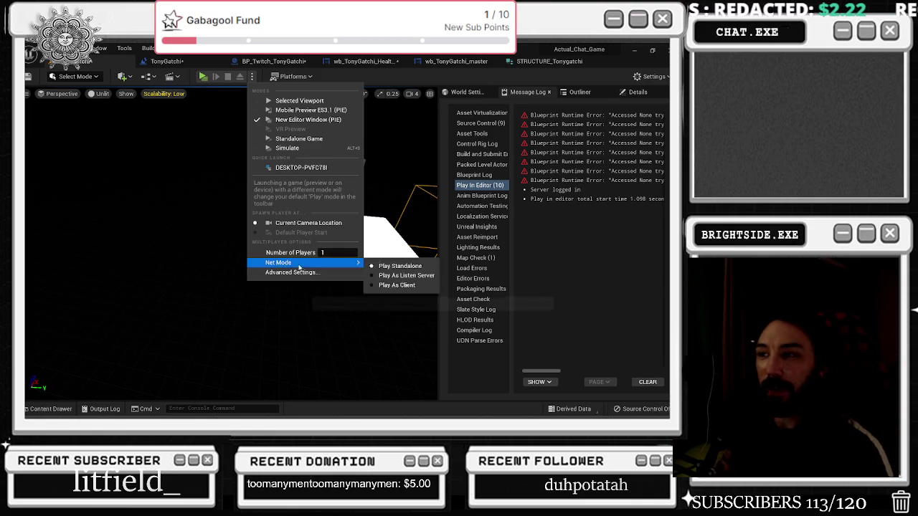
click(340, 271)
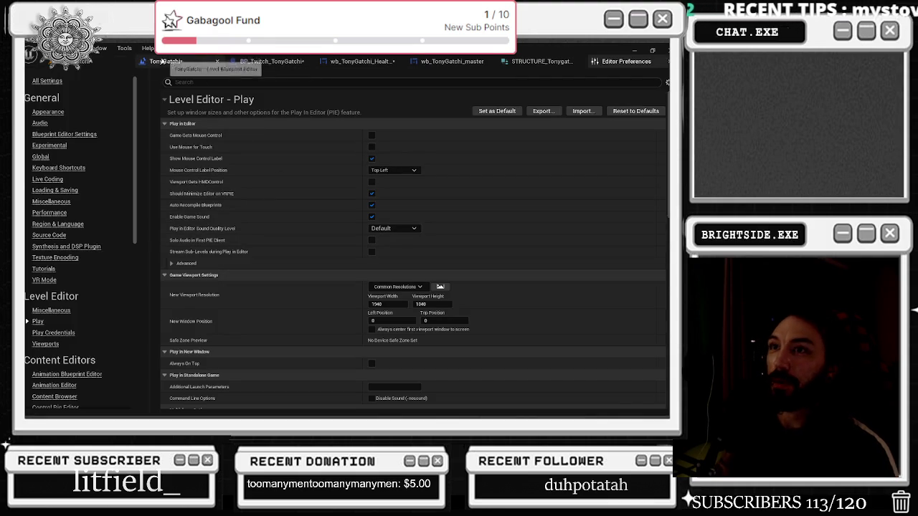
click(170, 62)
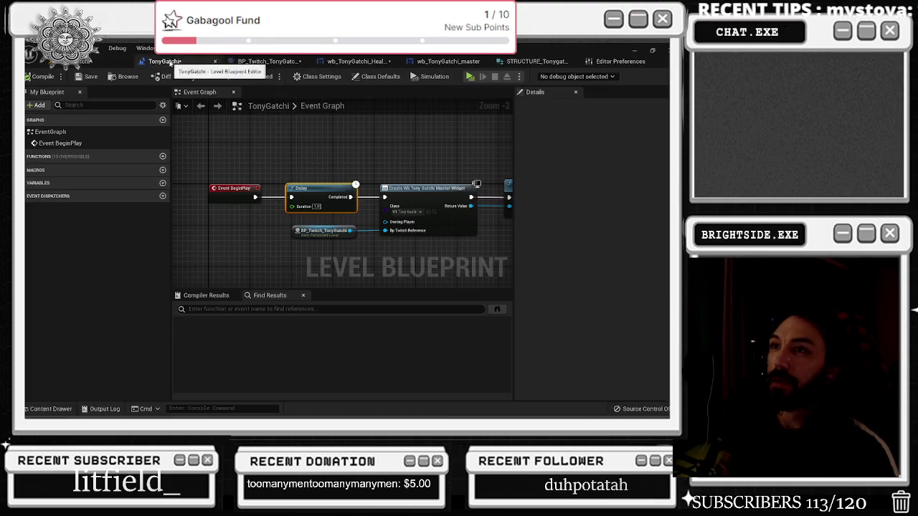
click(122, 62)
click(252, 76)
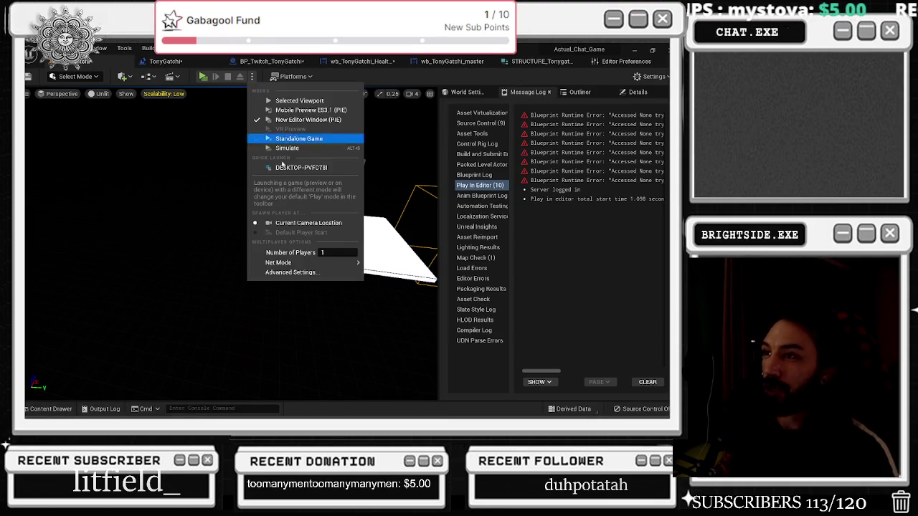
mouse_move(308, 262)
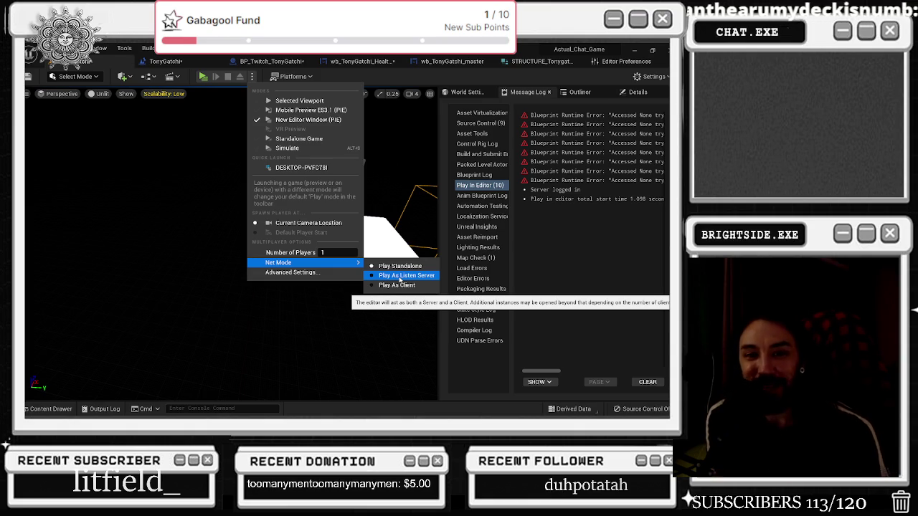
click(184, 244)
key(f)
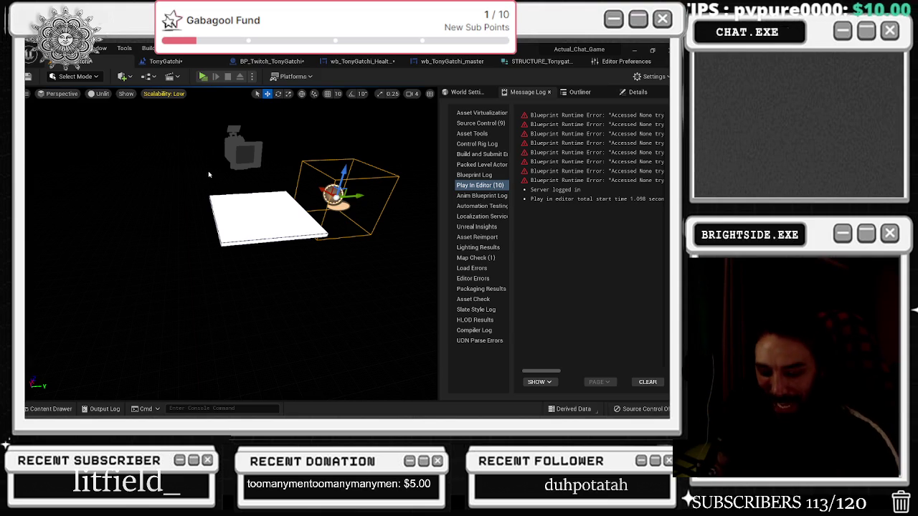
drag(186, 189, 178, 215)
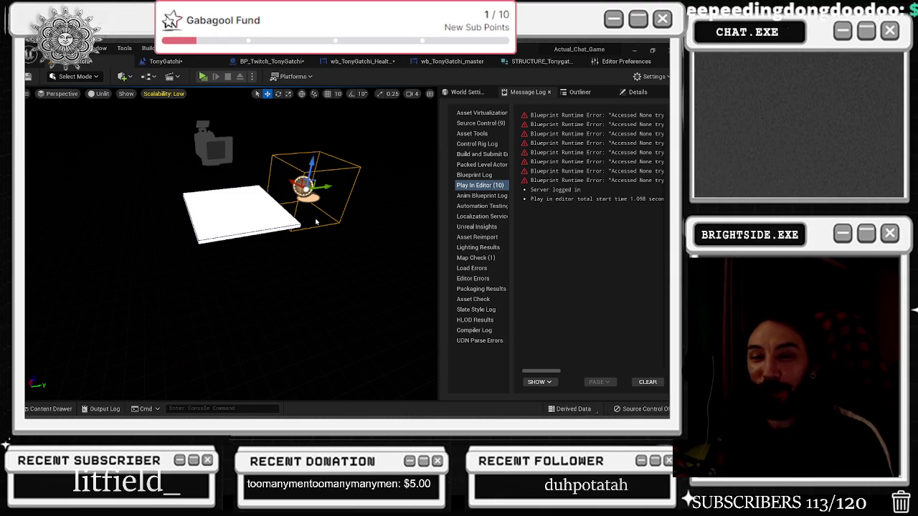
Set the net mode to Play As Listen Server and show the TonyGatchi level blueprint graph
click(252, 76)
mouse_move(296, 263)
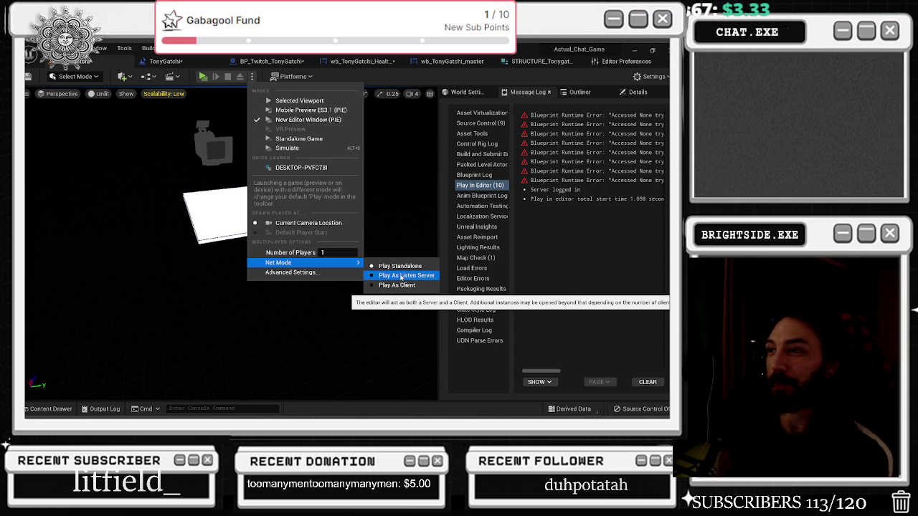
click(205, 187)
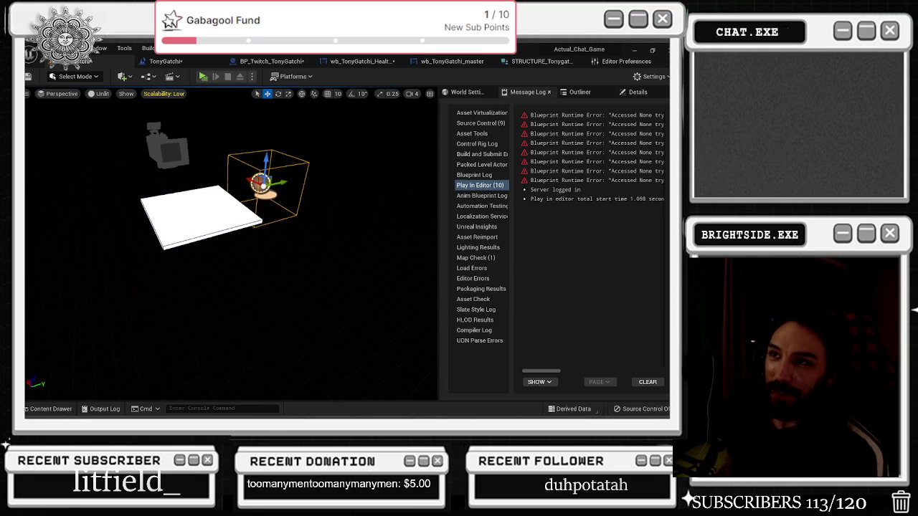
click(165, 61)
scroll(234, 174, down, 3)
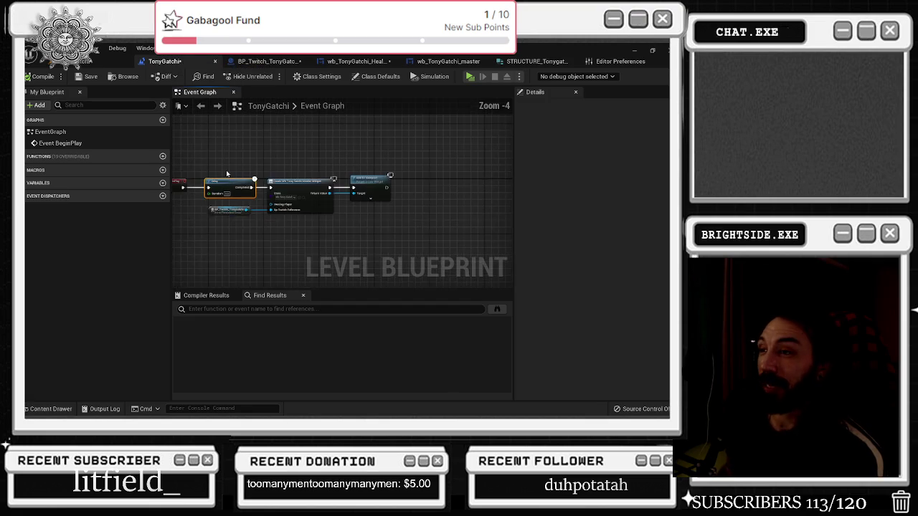
Compile BP_Twitch_TonyGatchi, nudge the Wb Tony Gatchi Master node left, and return to the stats widget
key(ctrl+a)
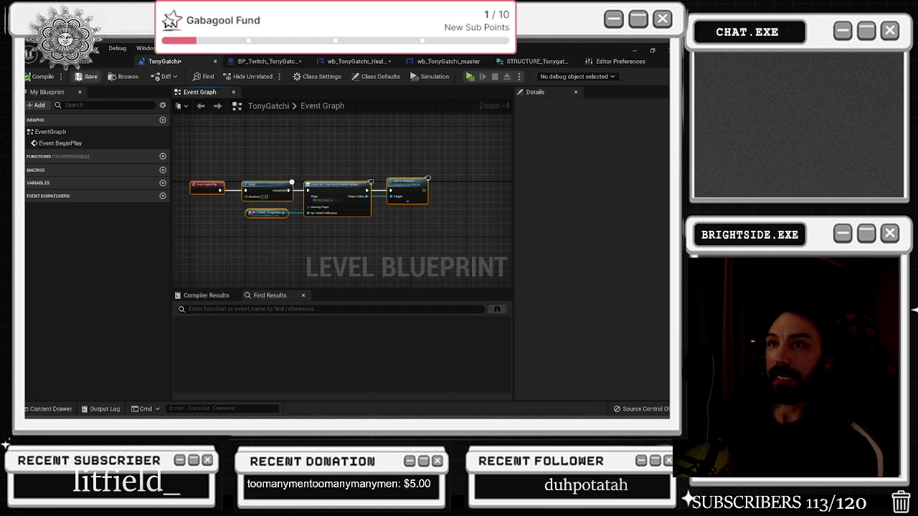
key(ctrl+Tab)
click(92, 78)
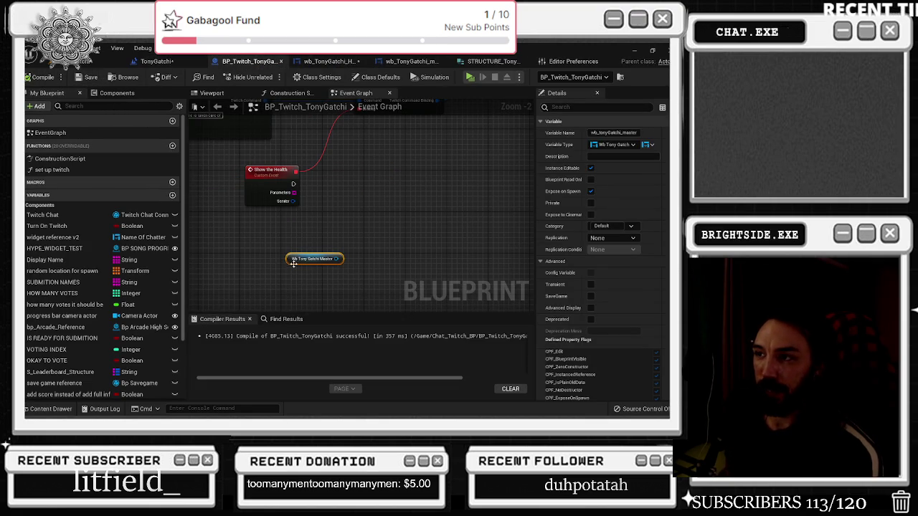
drag(294, 264, 264, 259)
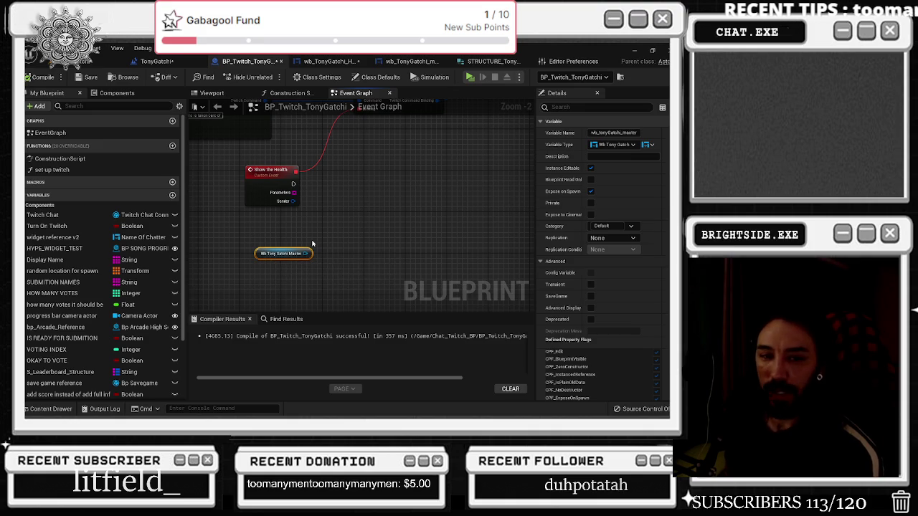
scroll(314, 244, down, 2)
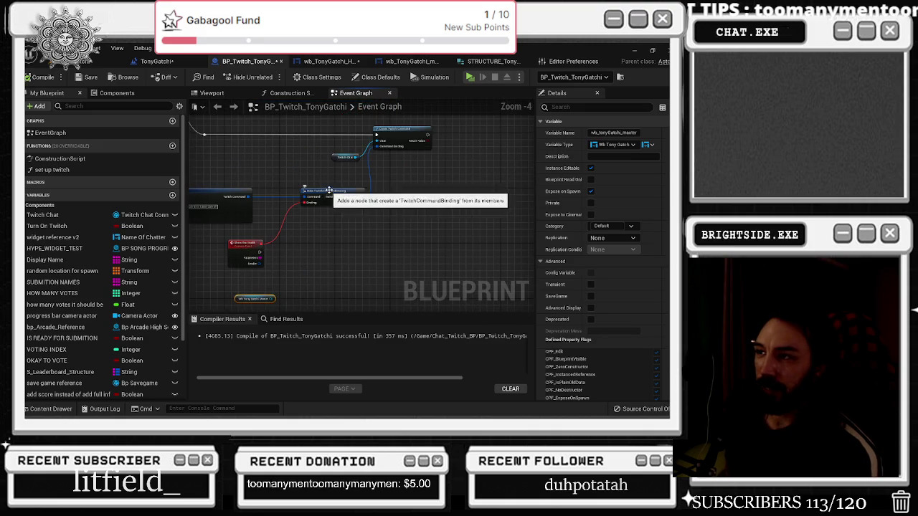
mouse_move(294, 226)
mouse_down()
mouse_move(321, 264)
mouse_move(398, 248)
mouse_move(377, 243)
mouse_move(357, 285)
mouse_up()
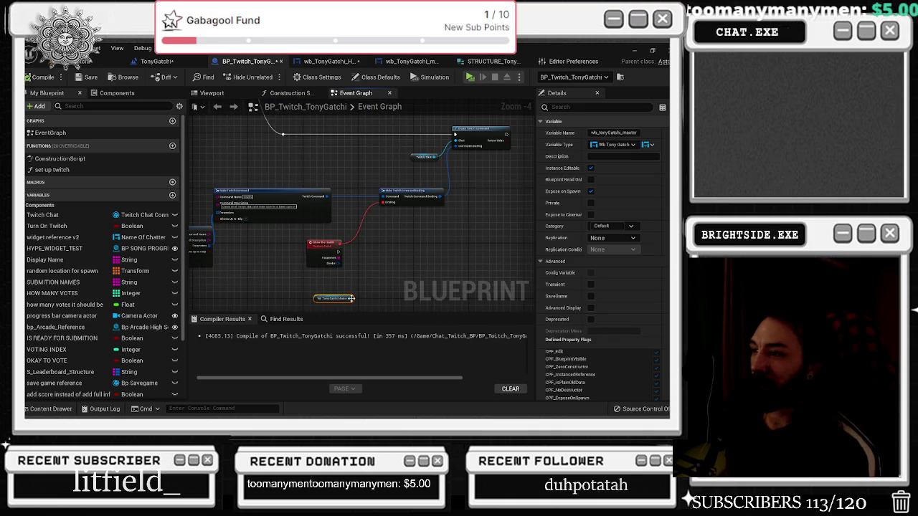
click(326, 61)
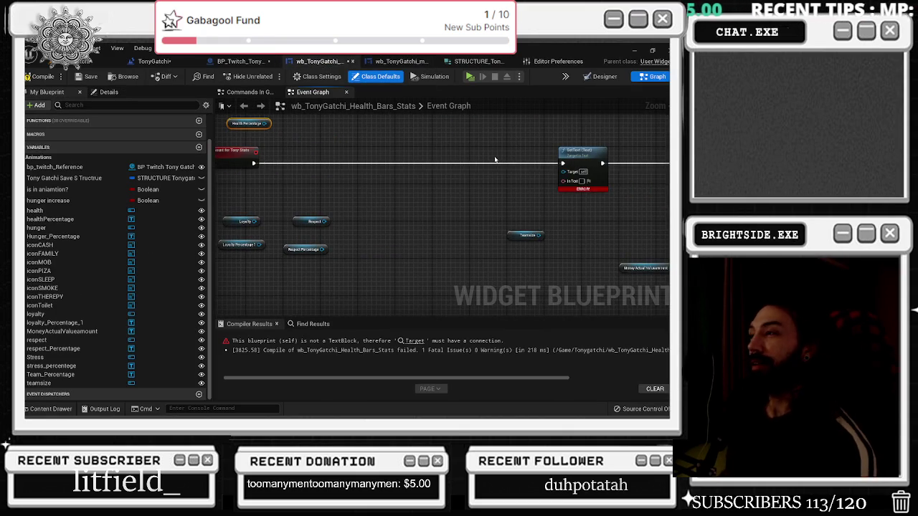
Add a Team Percentage getter and move the Stress, Respect and Loyalty getter pairs into a row
drag(491, 162, 481, 149)
drag(430, 217, 517, 218)
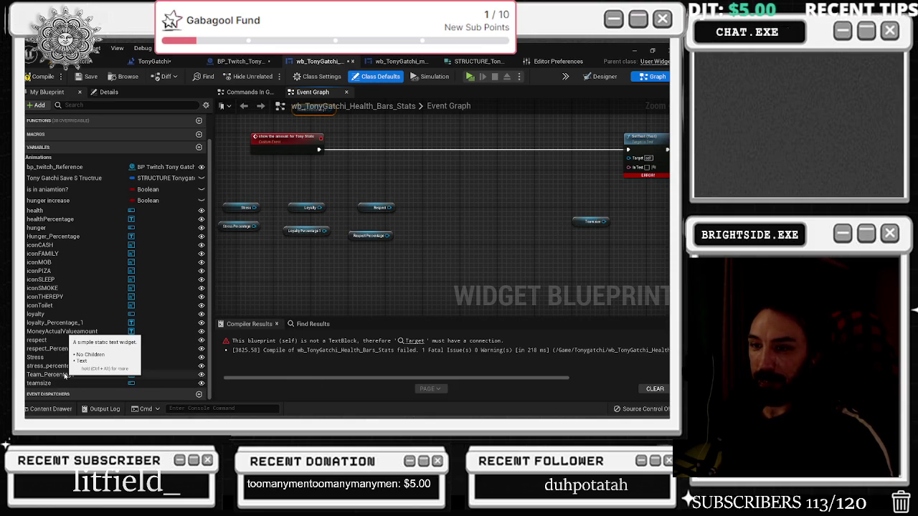
mouse_move(64, 376)
mouse_down()
mouse_move(179, 374)
mouse_move(578, 205)
mouse_up()
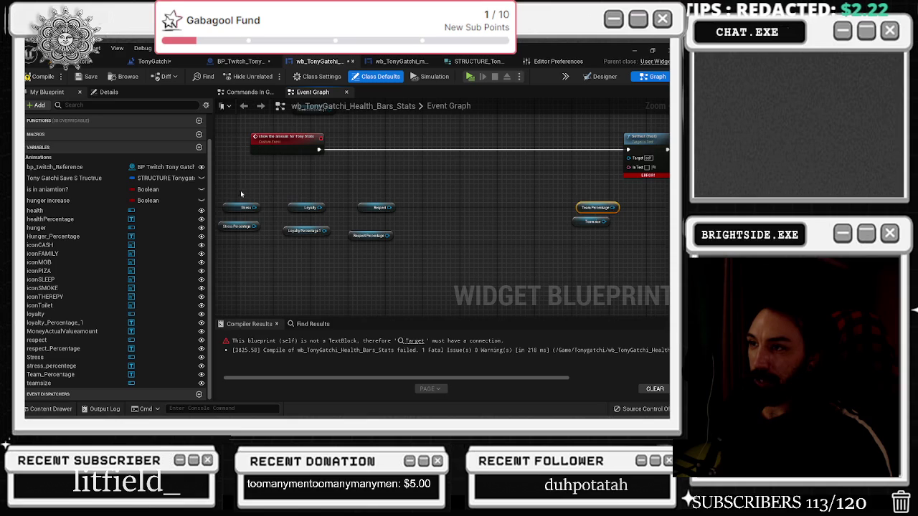
drag(239, 226, 540, 221)
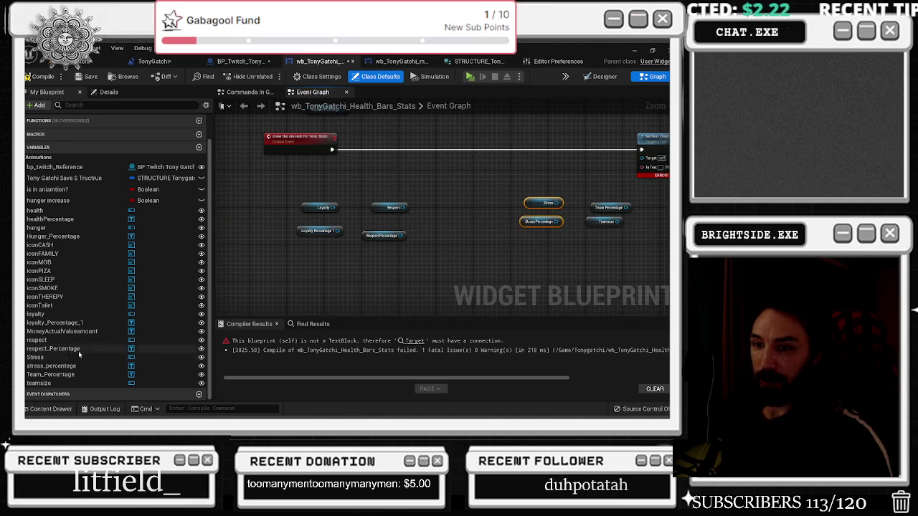
mouse_move(47, 341)
mouse_down()
mouse_move(92, 343)
mouse_move(79, 344)
mouse_up()
mouse_move(352, 195)
mouse_down()
mouse_move(415, 248)
mouse_move(452, 230)
mouse_up()
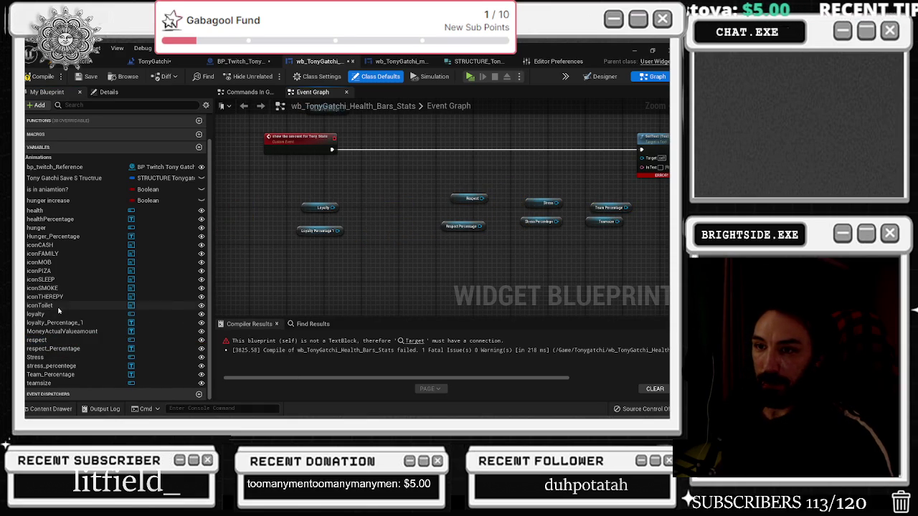
drag(312, 231, 313, 231)
drag(313, 232, 371, 223)
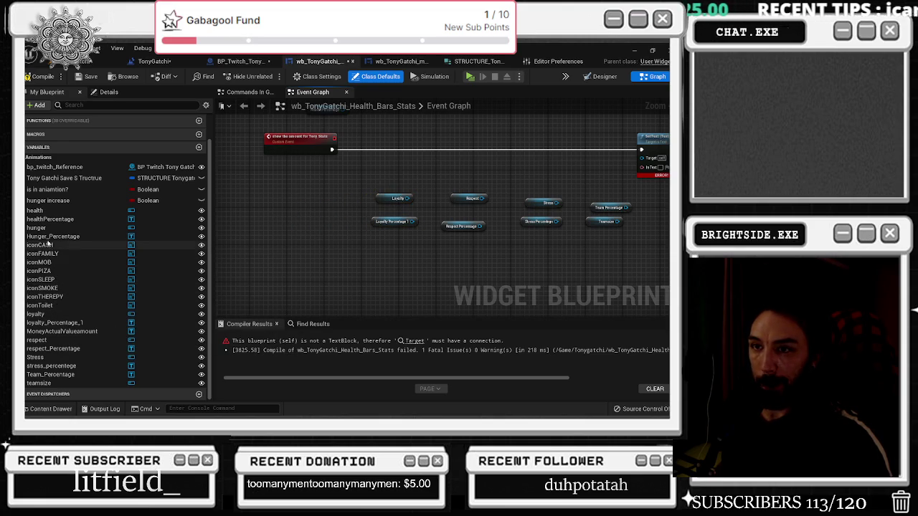
Add Hunger_Percentage, hunger and health getters to the row and center the Tony Stats event
mouse_move(50, 236)
mouse_down()
mouse_move(292, 217)
mouse_move(276, 222)
mouse_move(287, 208)
mouse_move(327, 210)
mouse_up()
click(71, 228)
mouse_move(35, 210)
mouse_down()
mouse_move(284, 208)
mouse_move(222, 218)
mouse_move(285, 226)
mouse_up()
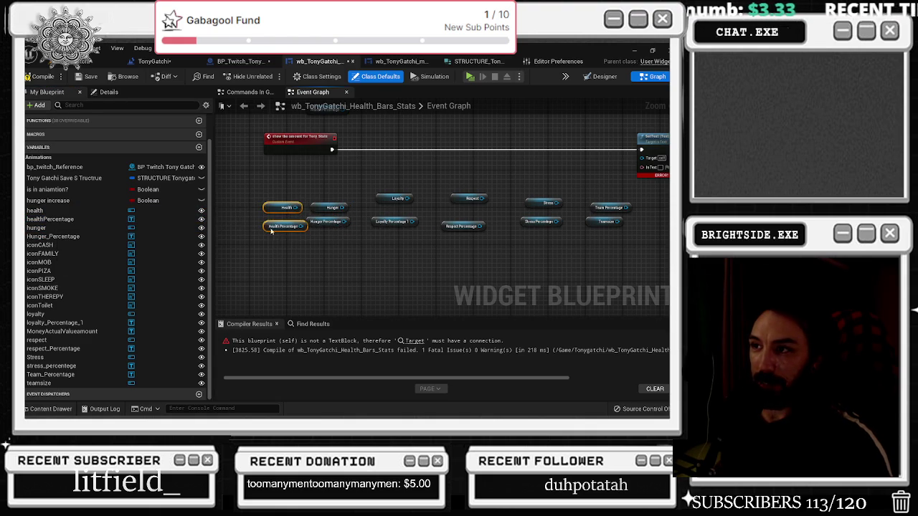
click(316, 148)
drag(296, 151, 259, 209)
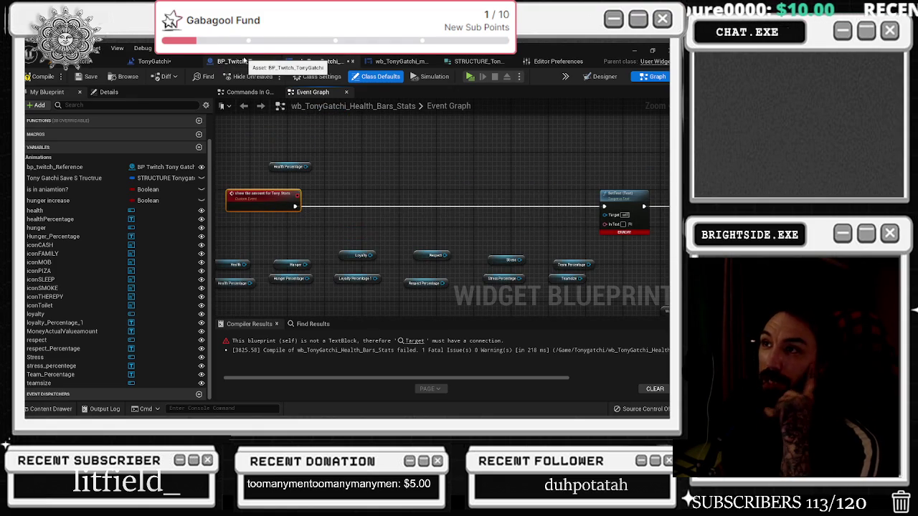
click(244, 62)
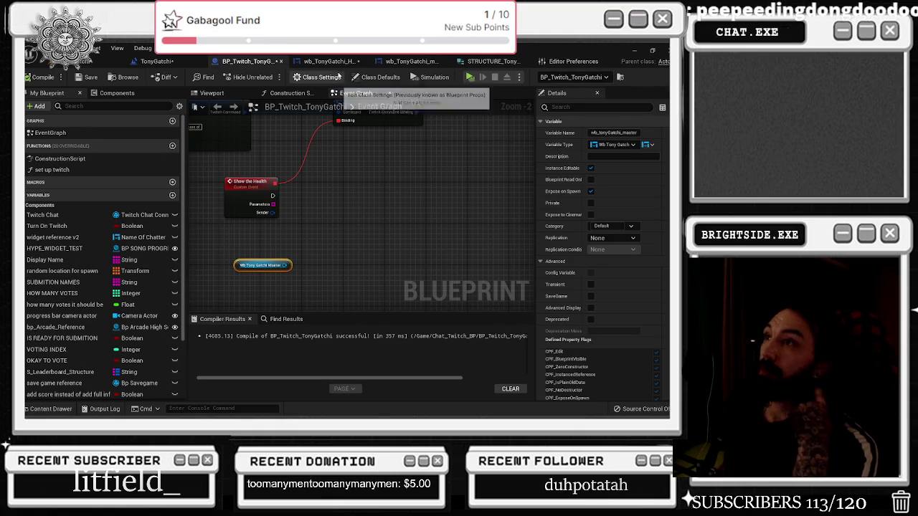
scroll(327, 140, down, 1)
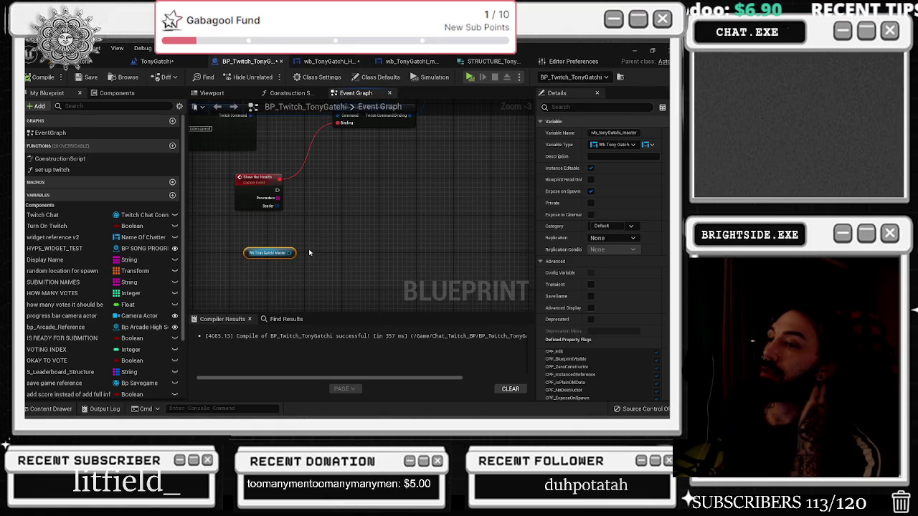
click(329, 61)
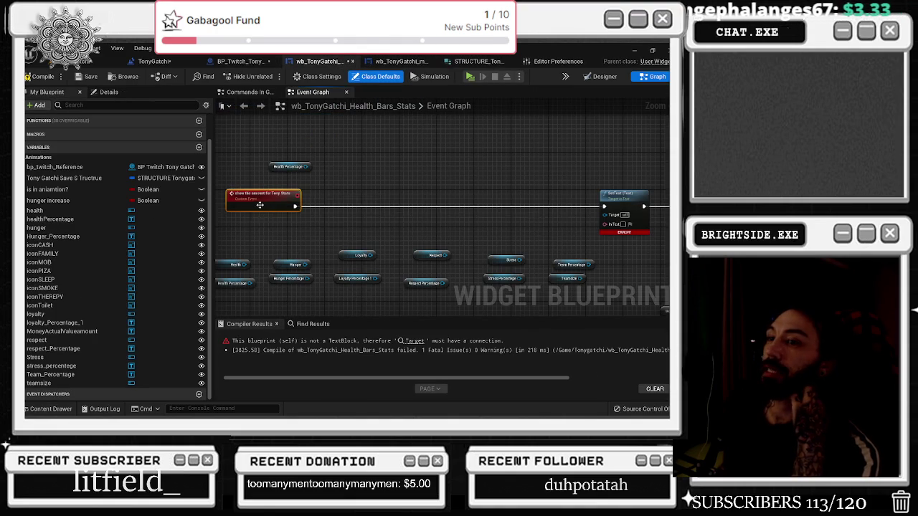
click(109, 92)
Add a new input to the stats event and set its type to STRUCTURE Tonygatchi
click(201, 208)
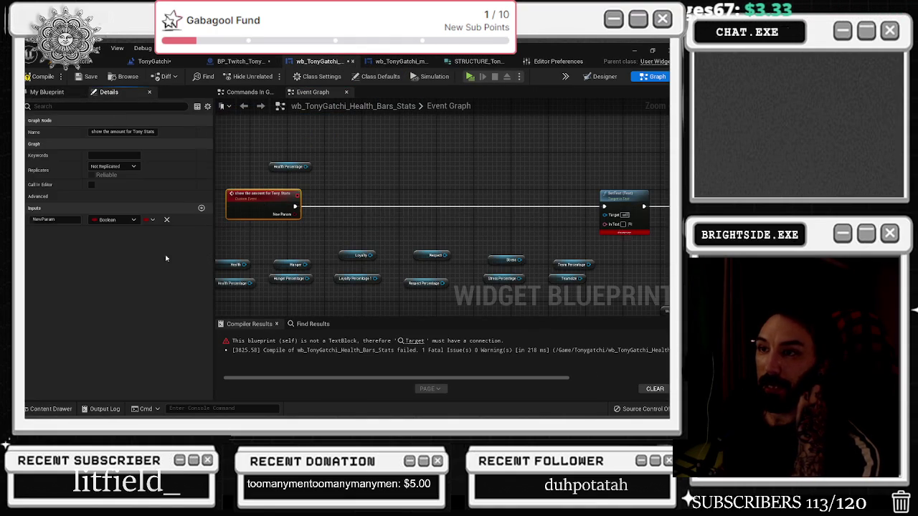
click(111, 220)
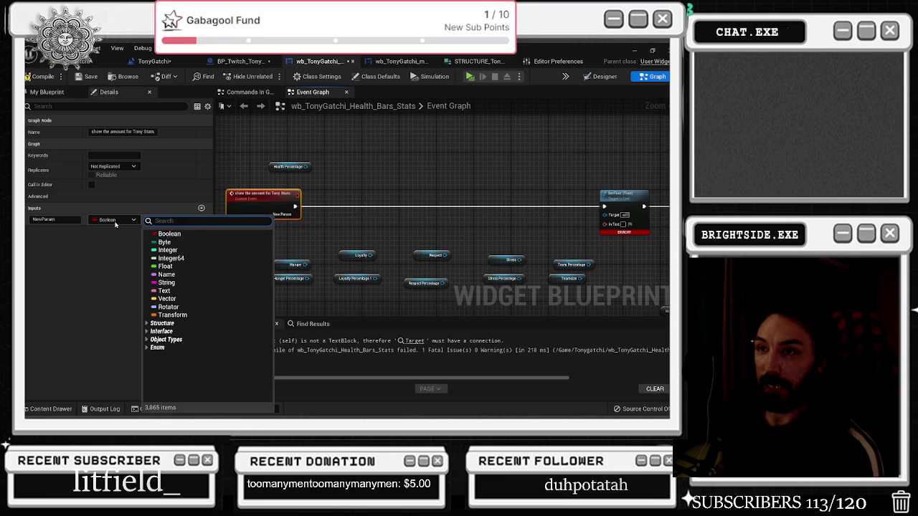
text(struct)
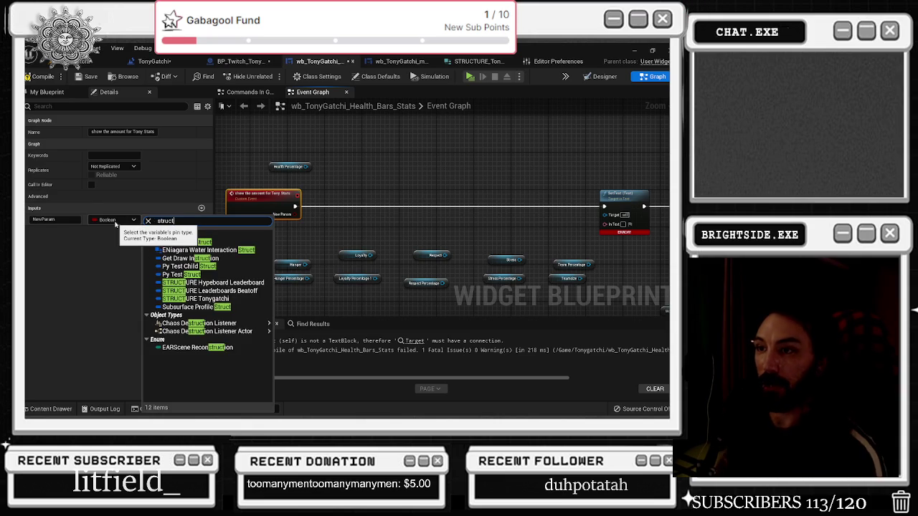
click(229, 298)
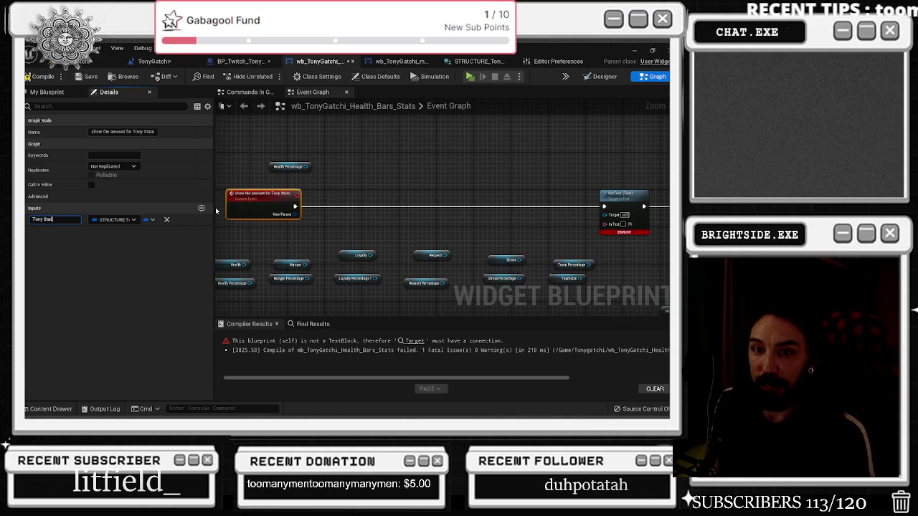
click(447, 190)
Add a Break STRUCTURE_Tonygatchi node from the Tony Stats pin via a 'break' search
drag(295, 214, 337, 190)
text(break)
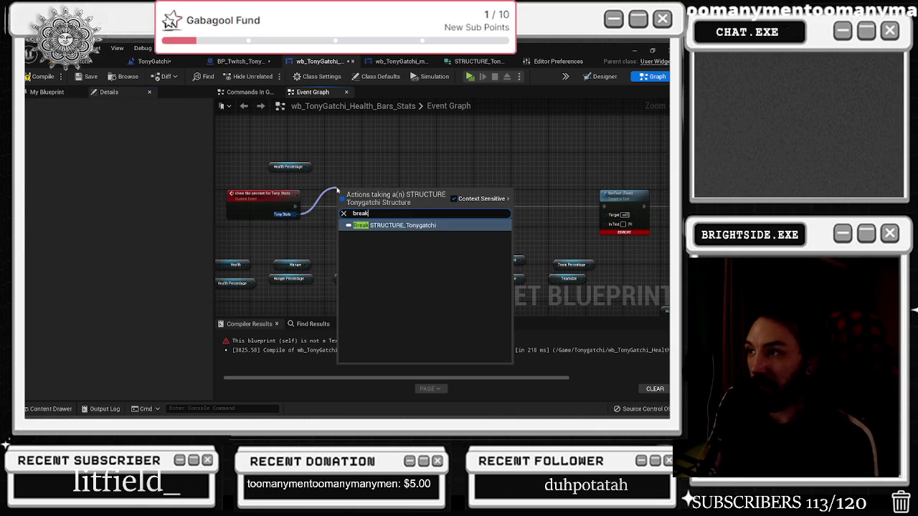
key(Return)
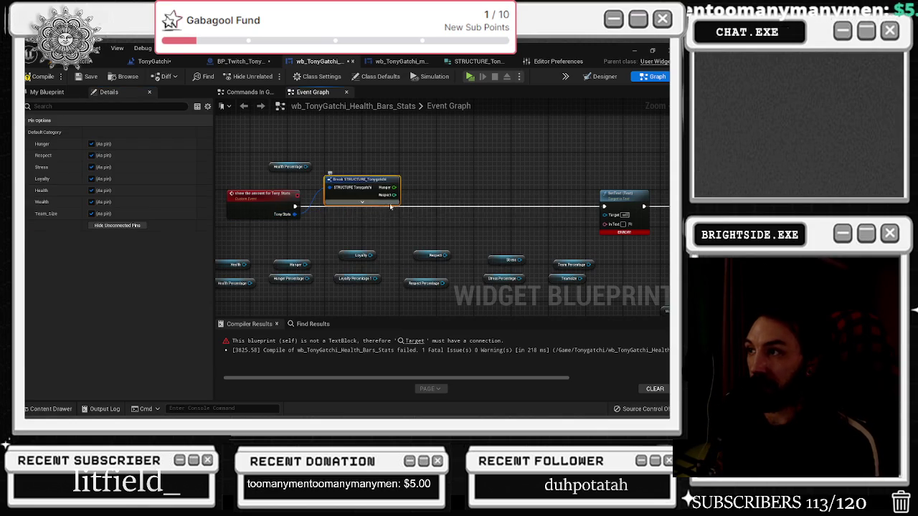
Arrange the Break node above the event, shift both left, and recompile the health-bars widget
mouse_move(356, 182)
mouse_down()
mouse_move(358, 130)
mouse_move(360, 178)
mouse_up()
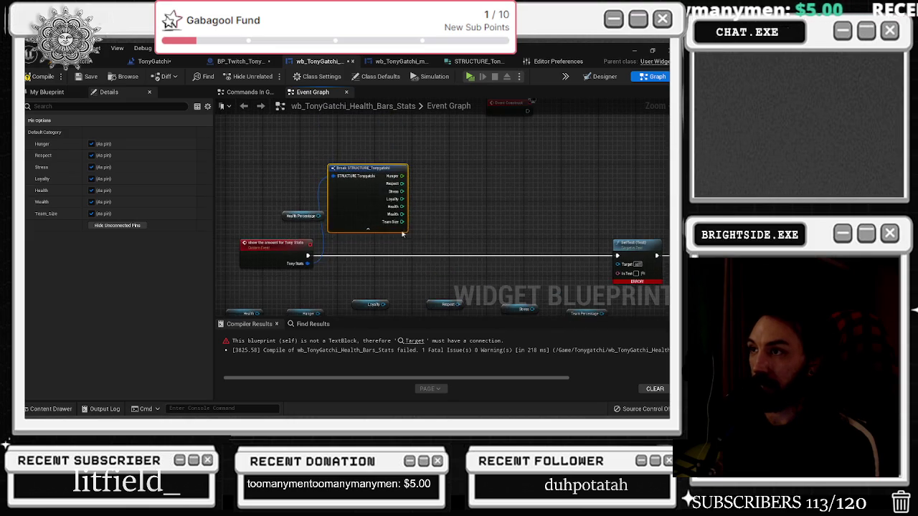
drag(302, 216, 474, 182)
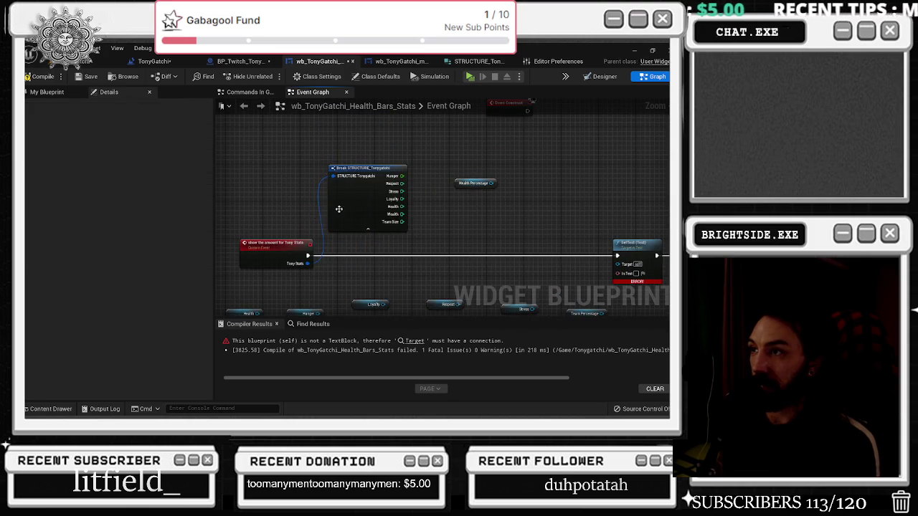
drag(368, 172, 367, 163)
click(283, 264)
drag(284, 264, 270, 264)
drag(366, 159, 357, 158)
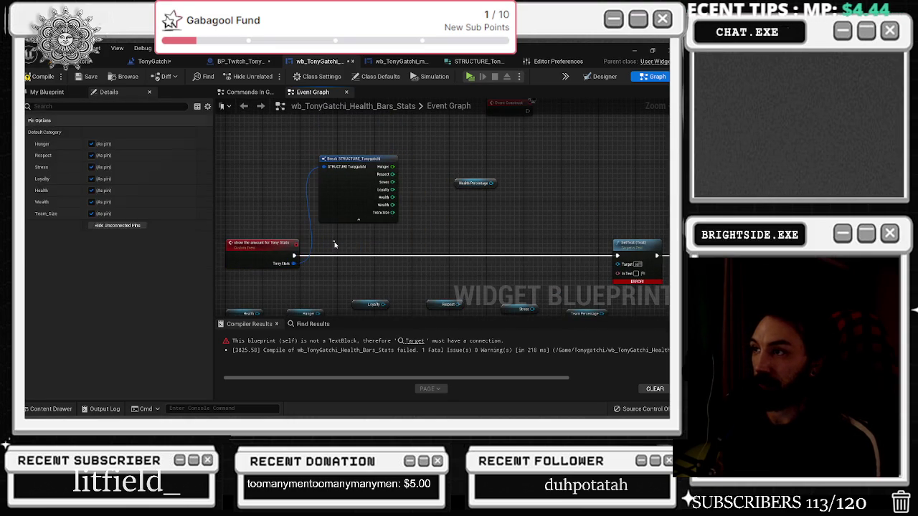
click(334, 245)
click(39, 76)
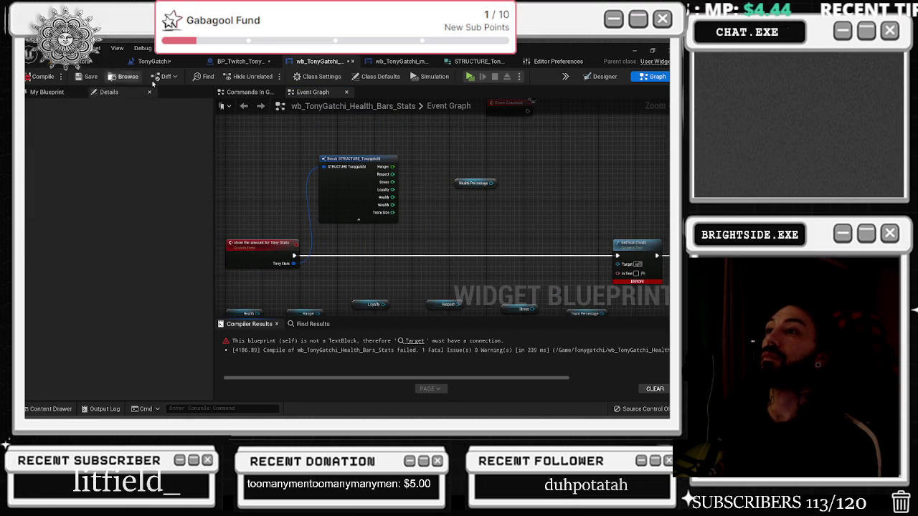
click(257, 62)
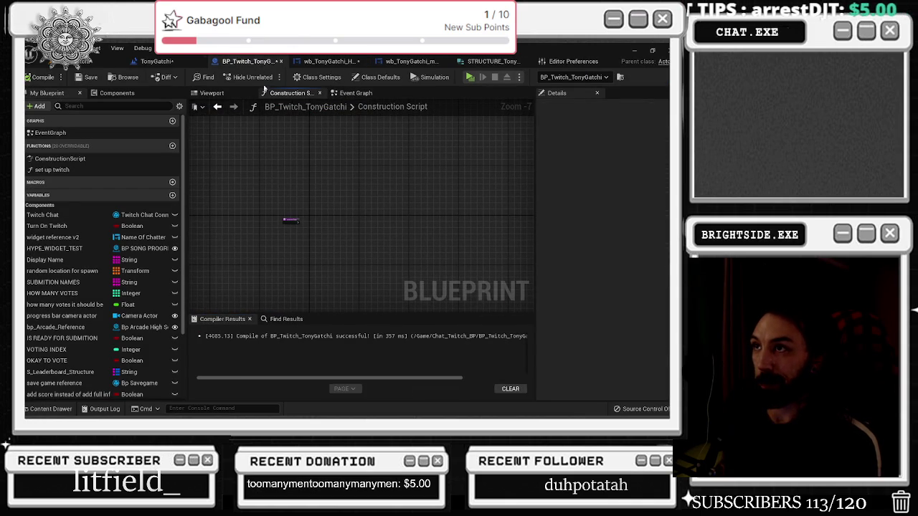
Look over BP_Twitch_TonyGatchi's preview and event graph and the TonyGatchi level blueprint
click(212, 93)
click(347, 94)
scroll(323, 225, up, 2)
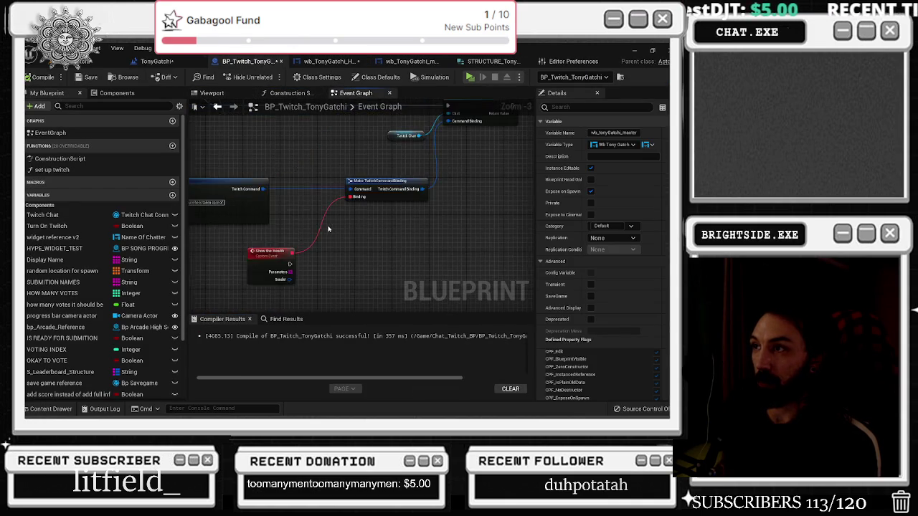
click(159, 61)
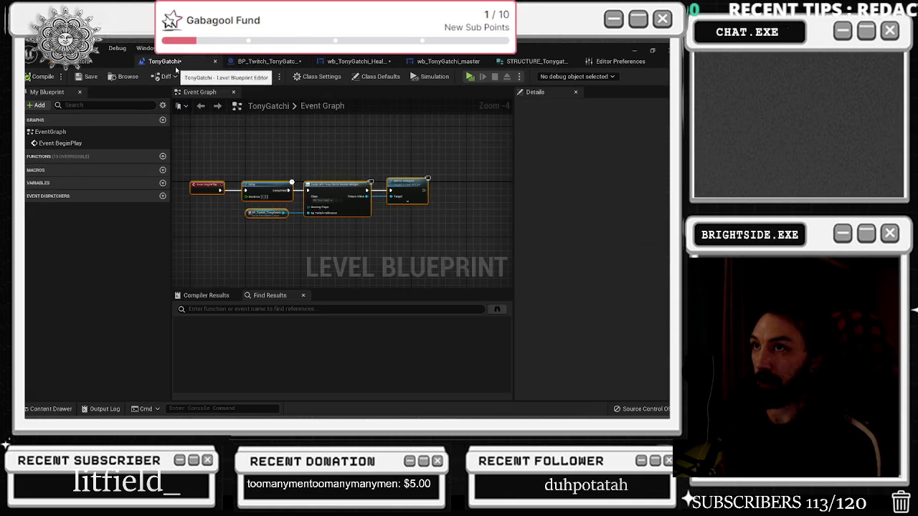
click(83, 64)
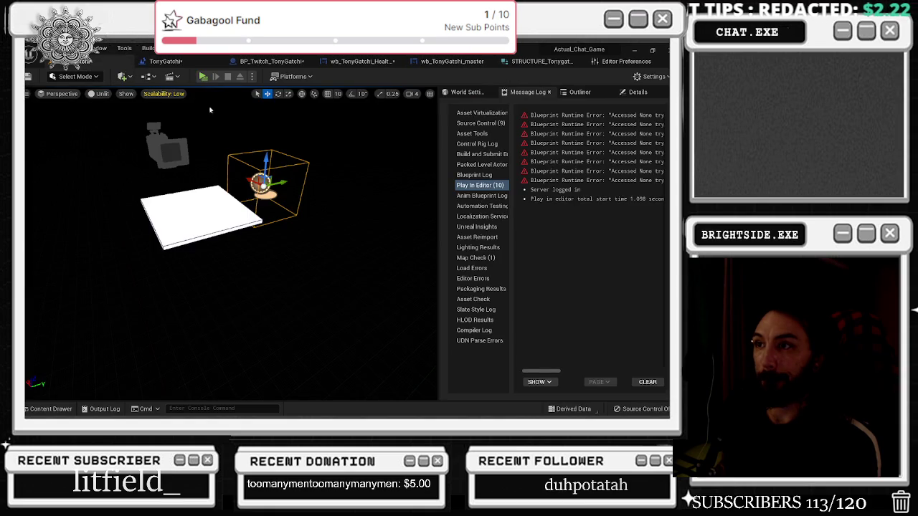
click(165, 61)
click(269, 61)
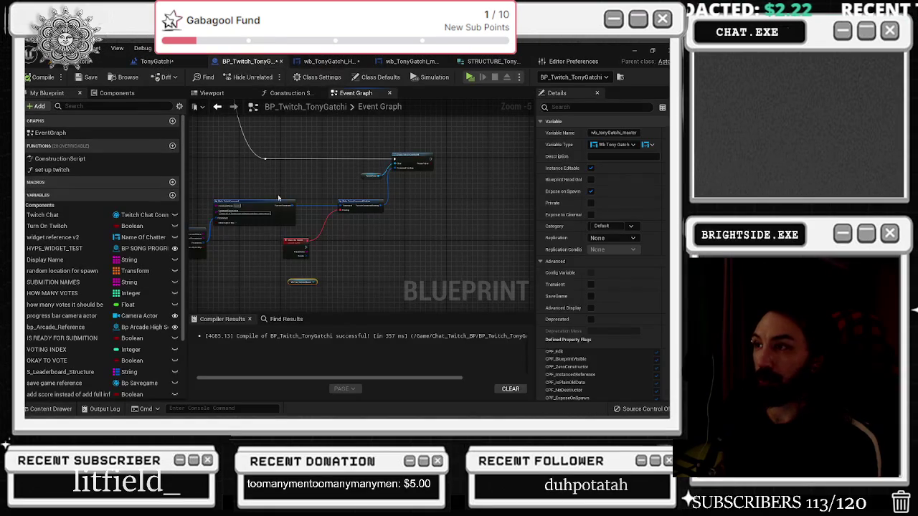
click(323, 61)
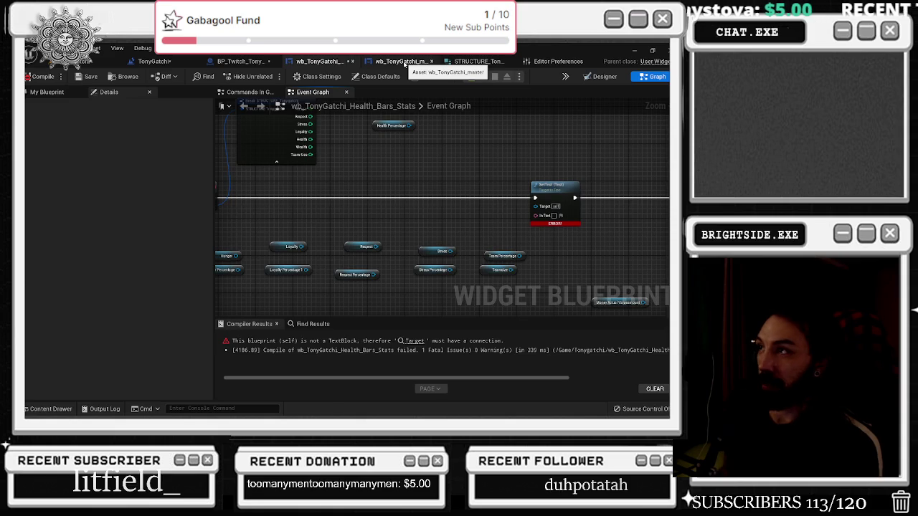
In wb_TonyGatchi_master's graph, move Set Active Widget left and Widget Switcher 70 right
click(405, 62)
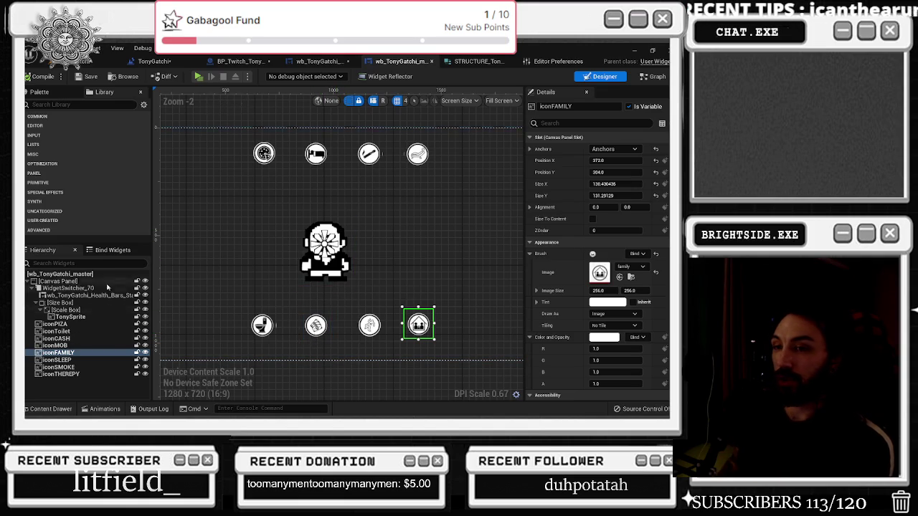
click(393, 270)
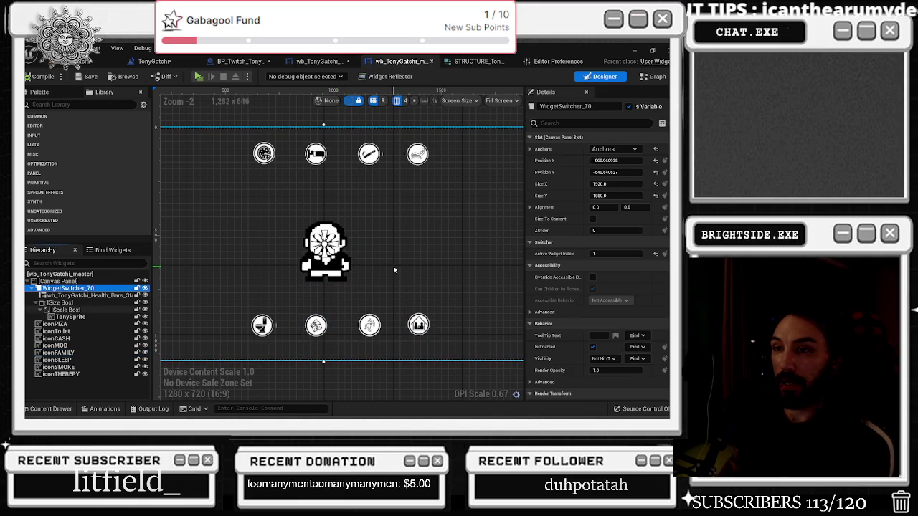
click(653, 76)
drag(459, 188, 416, 188)
mouse_move(314, 264)
mouse_down()
mouse_move(350, 264)
mouse_move(357, 240)
mouse_up()
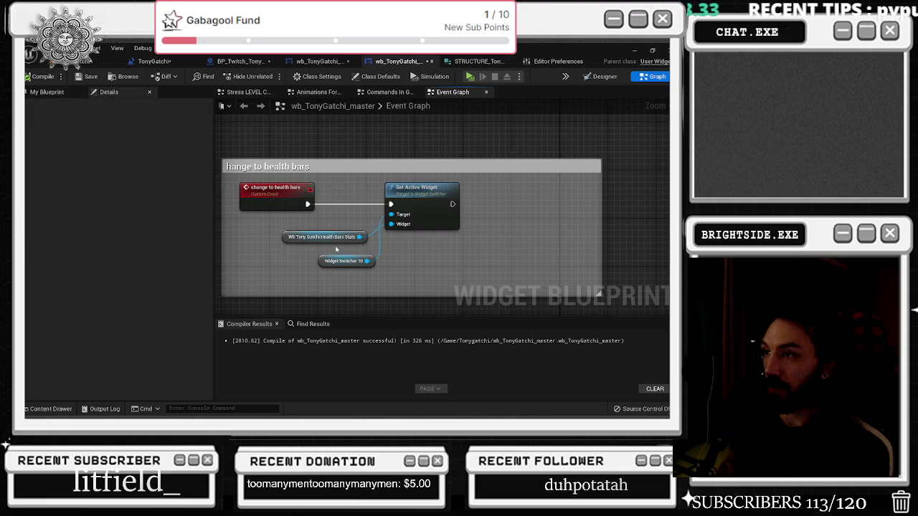
Drag a Health Bars Stats variable reference from My Blueprint into the master graph
click(604, 77)
click(347, 255)
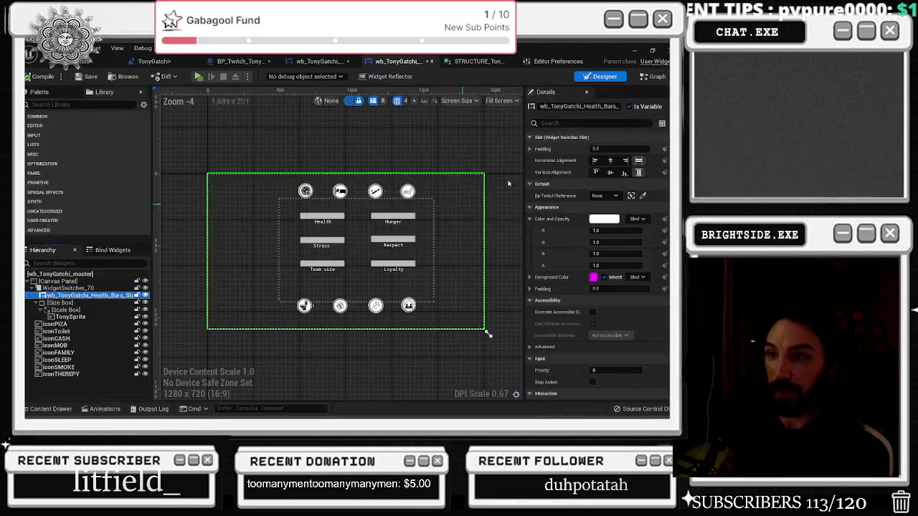
click(654, 76)
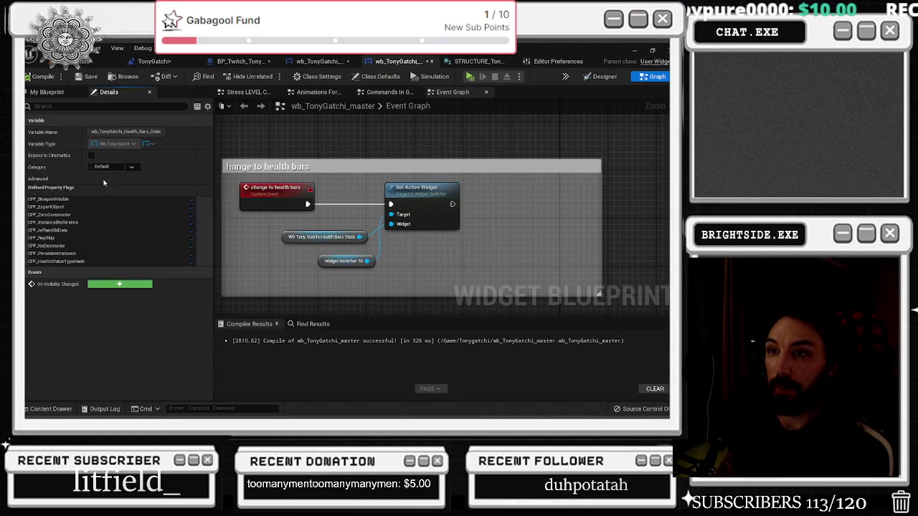
click(71, 96)
mouse_move(43, 281)
mouse_down()
mouse_move(423, 285)
mouse_move(467, 276)
mouse_move(477, 252)
mouse_up()
click(307, 63)
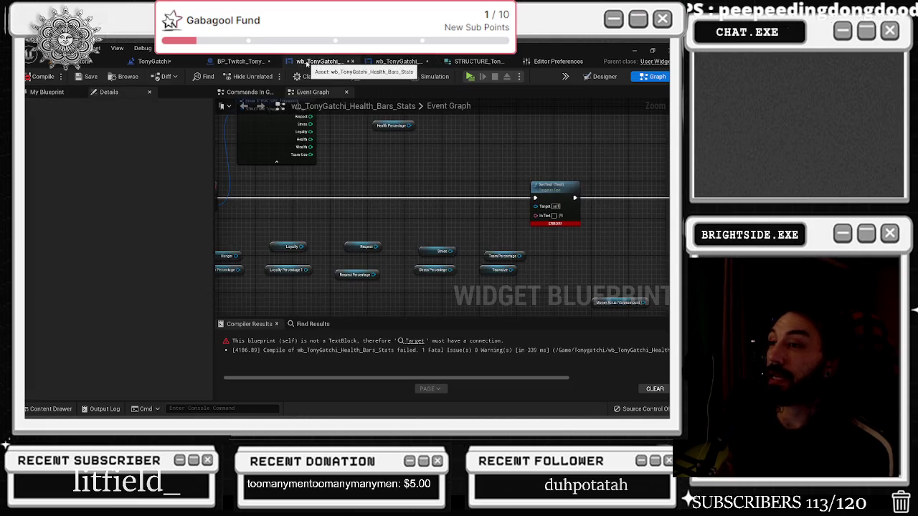
Add a Show The Amount For Tony Stats call on the Health Bars Stats reference
drag(299, 175, 382, 231)
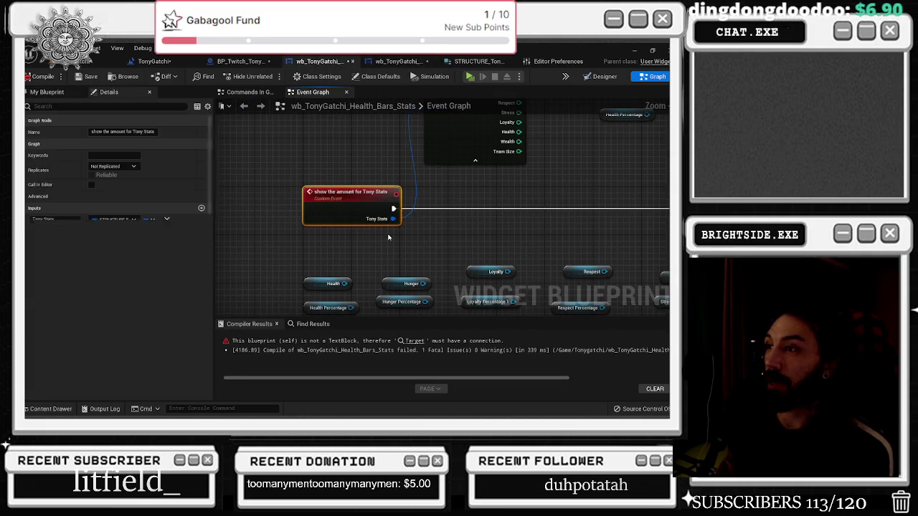
click(398, 61)
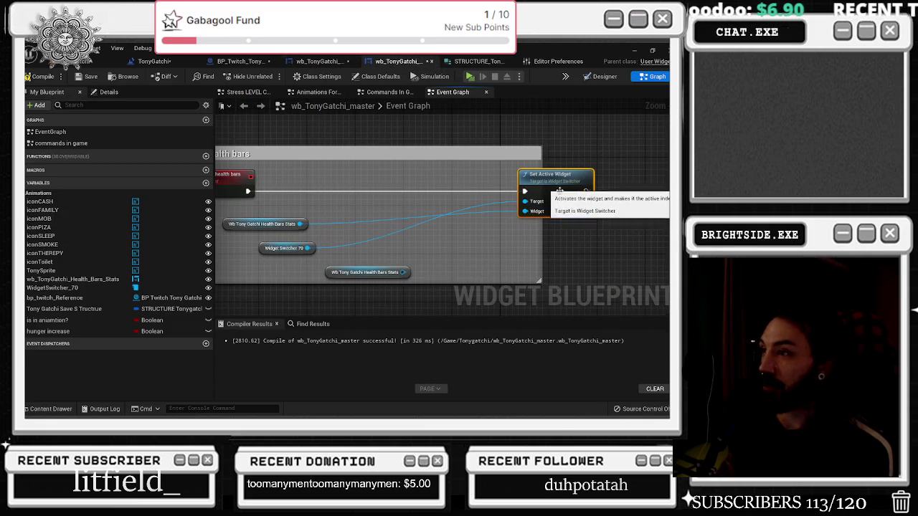
drag(329, 273, 204, 260)
mouse_move(320, 215)
mouse_down()
mouse_move(367, 252)
mouse_move(567, 266)
mouse_up()
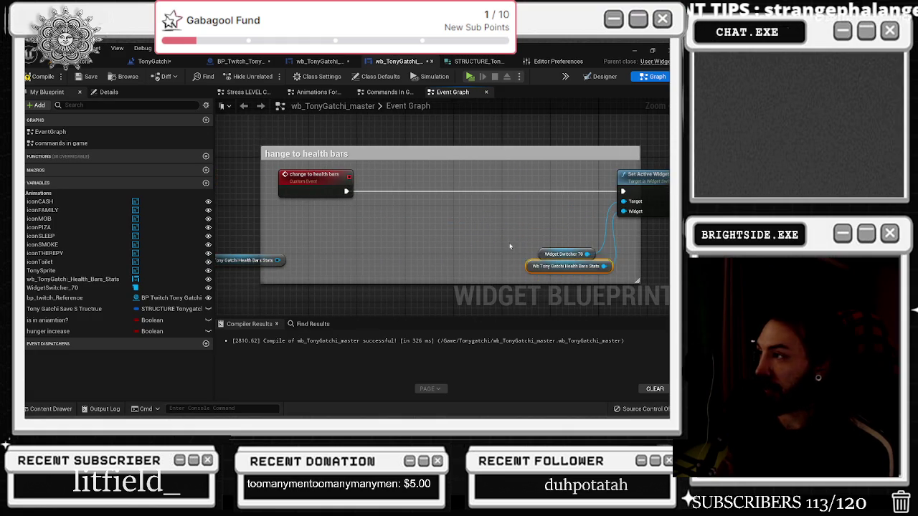
mouse_move(274, 262)
mouse_down()
mouse_move(345, 255)
mouse_move(373, 218)
mouse_up()
text(show am)
key(Return)
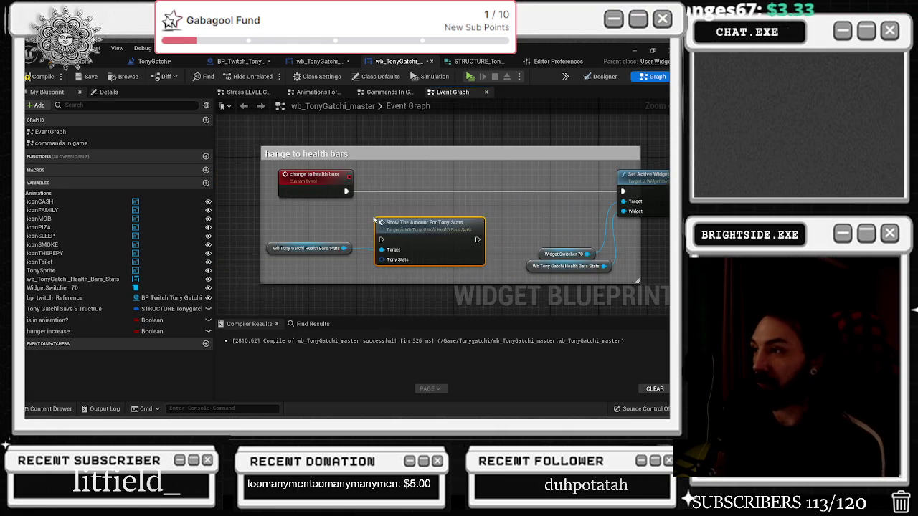
Wire the event into Show The Amount and feed Tony Stats from Tony Gatchi Save S Tructrue
mouse_move(347, 191)
mouse_down()
mouse_move(466, 205)
mouse_move(471, 197)
mouse_up()
drag(346, 191, 375, 197)
drag(423, 180, 429, 174)
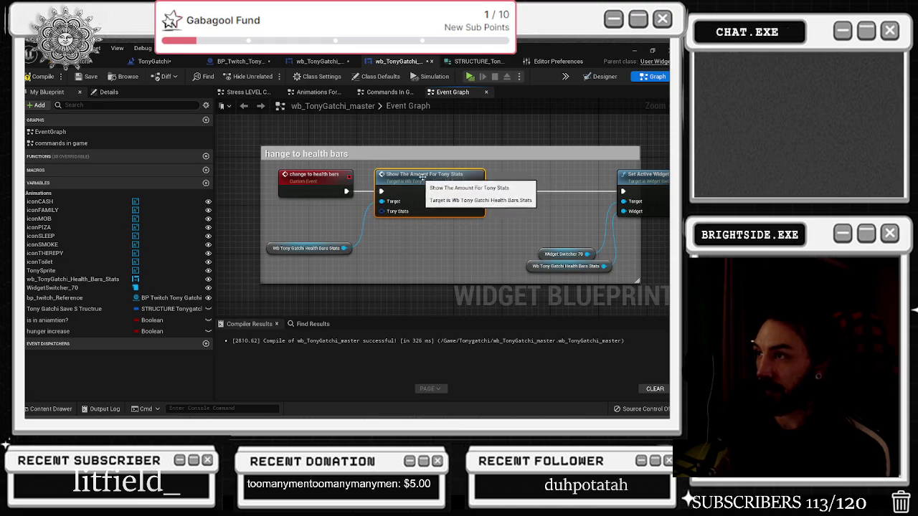
click(108, 92)
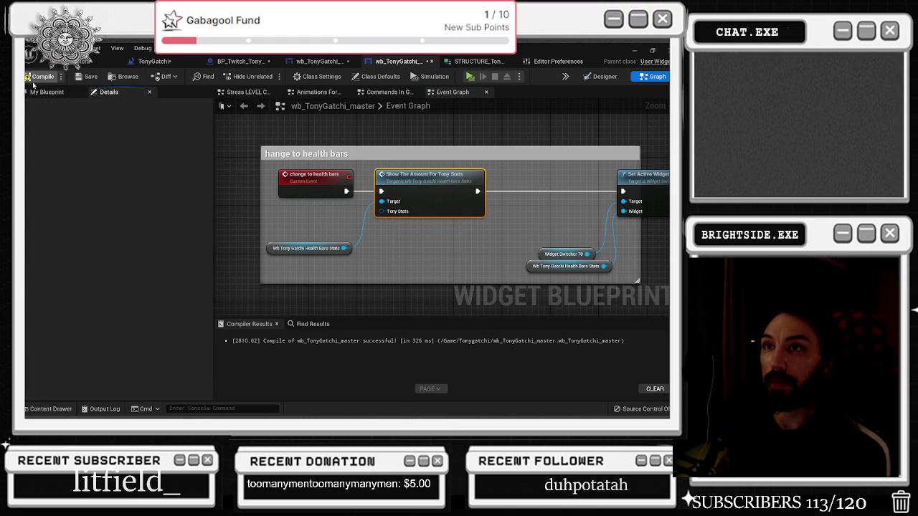
click(46, 92)
drag(64, 308, 280, 215)
drag(350, 218, 391, 217)
mouse_move(327, 222)
mouse_down()
mouse_move(338, 283)
mouse_move(327, 271)
mouse_up()
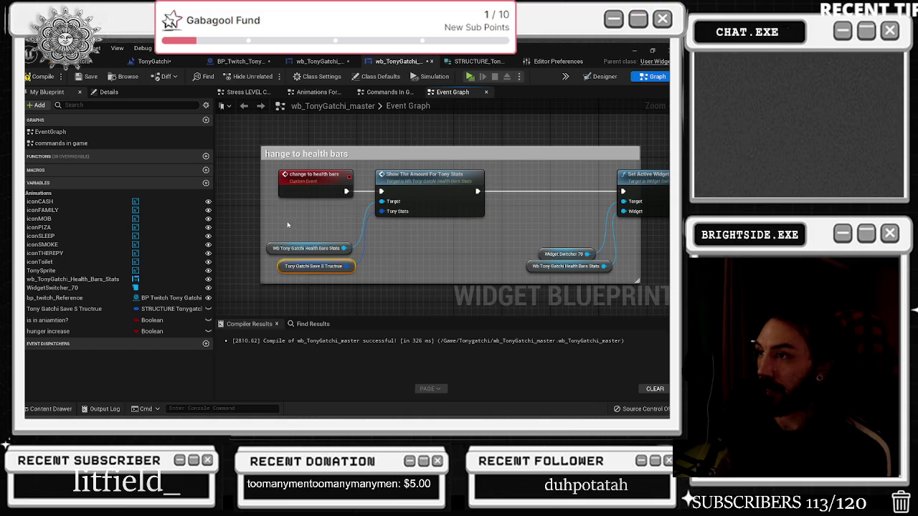
click(383, 258)
Insert a 0.2-second Delay before Set Active Widget, moving those nodes right to make room
drag(519, 196, 564, 262)
drag(574, 176, 623, 175)
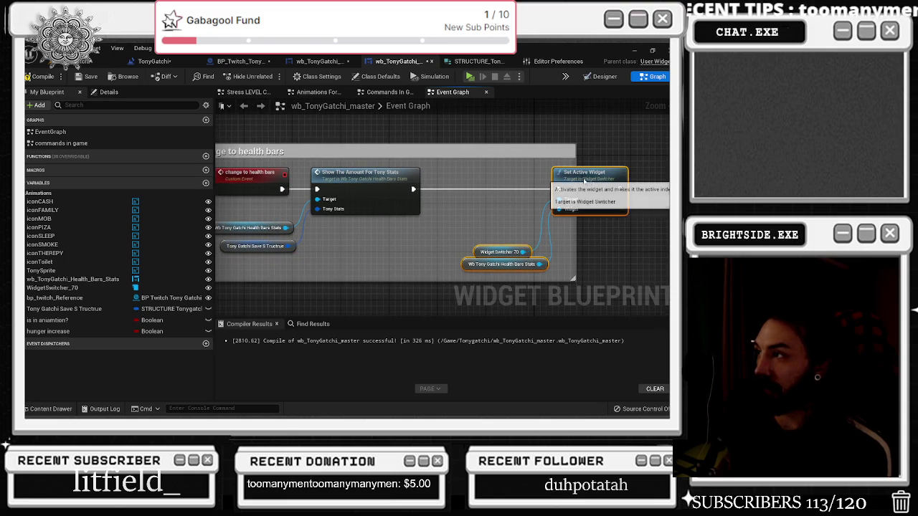
click(434, 182)
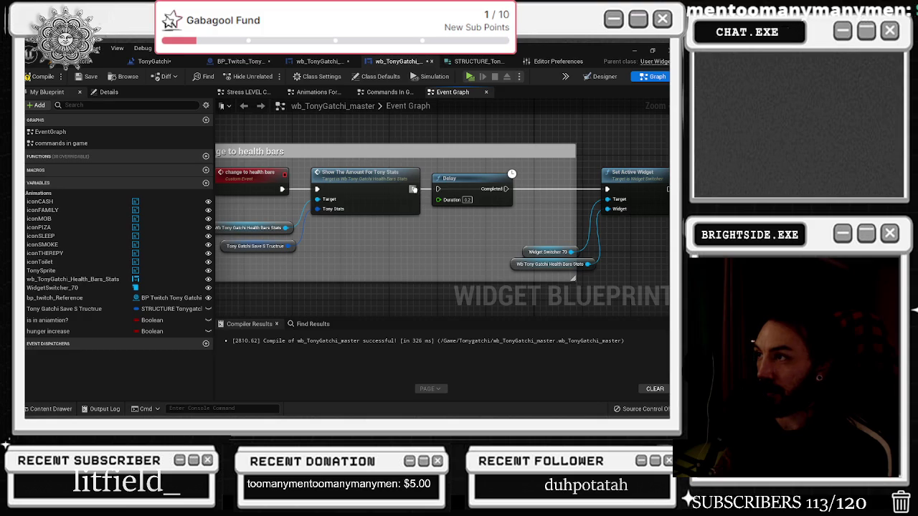
mouse_move(524, 164)
mouse_down()
mouse_move(404, 182)
mouse_move(516, 289)
mouse_up()
drag(528, 206, 608, 206)
click(556, 177)
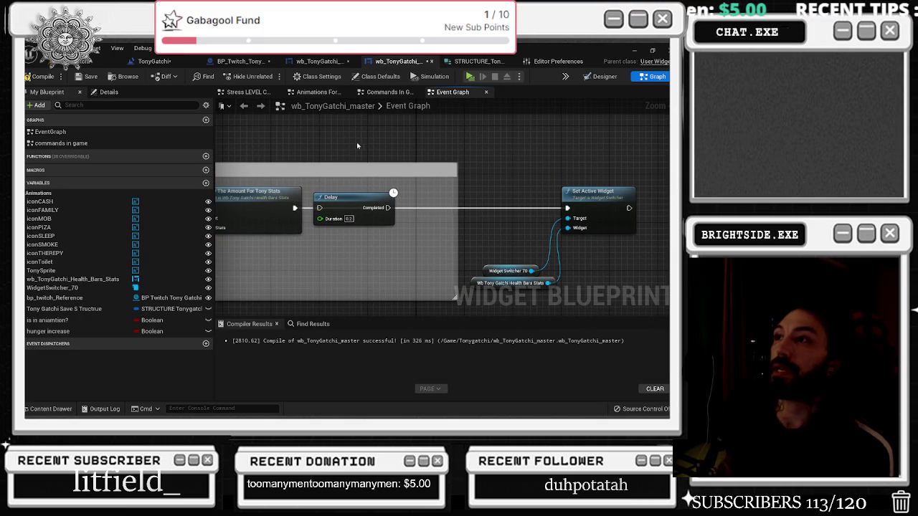
key(ctrl+f)
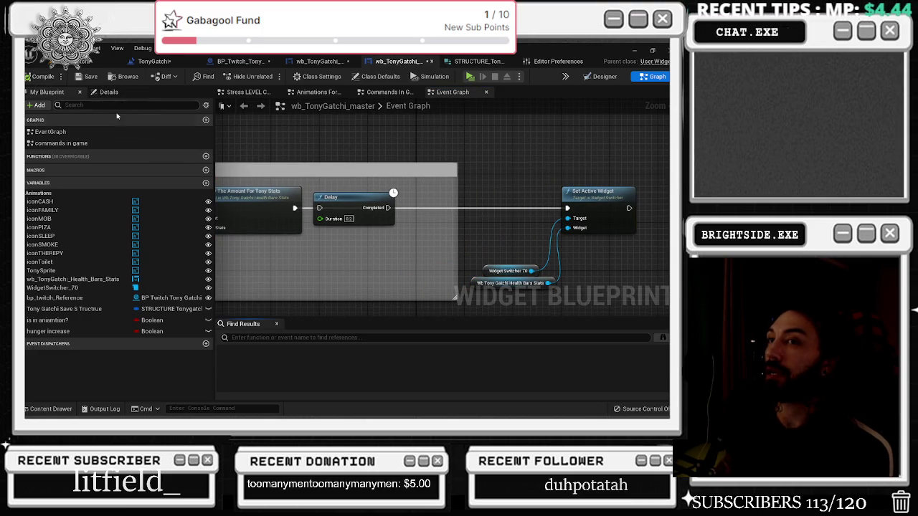
Add a node found by searching 'self' to the stats widget's event graph
click(322, 67)
scroll(315, 216, down, 5)
right_click(302, 225)
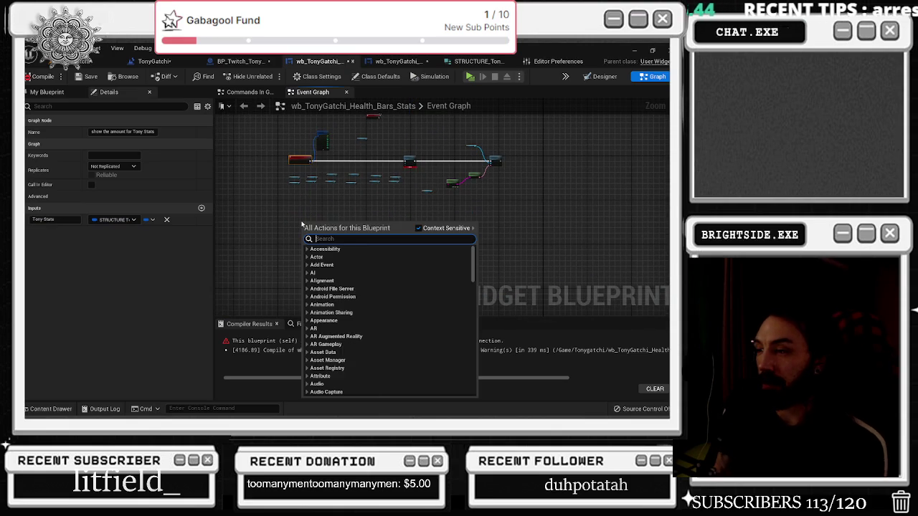
text(on)
scroll(431, 301, down, 10)
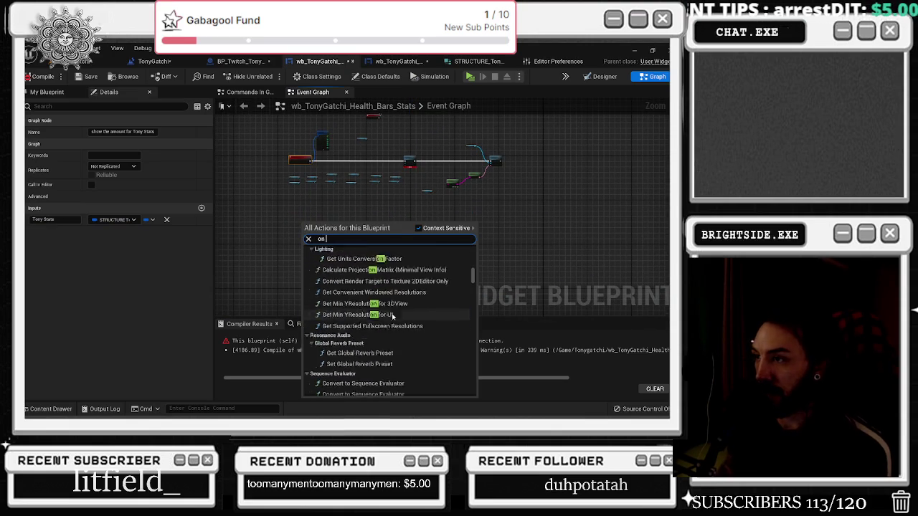
scroll(401, 287, down, 10)
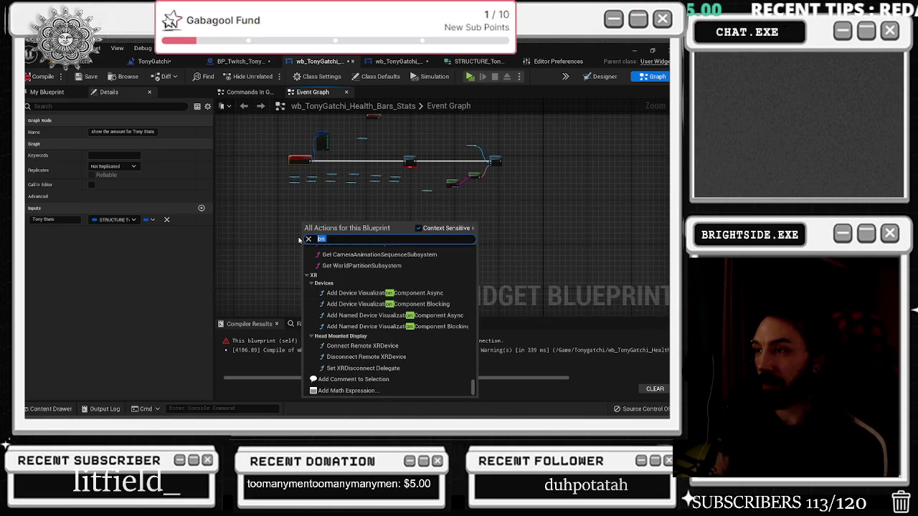
text(self)
key(Return)
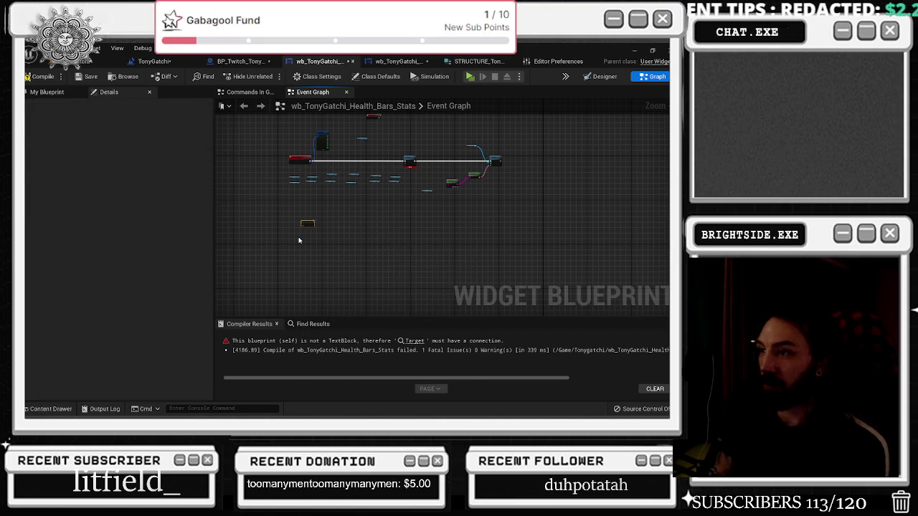
Delete the Is in Viewport node, bring the Break STRUCTURE_Tonygatchi node into view, then view Designer
scroll(339, 225, up, 5)
scroll(330, 229, down, 4)
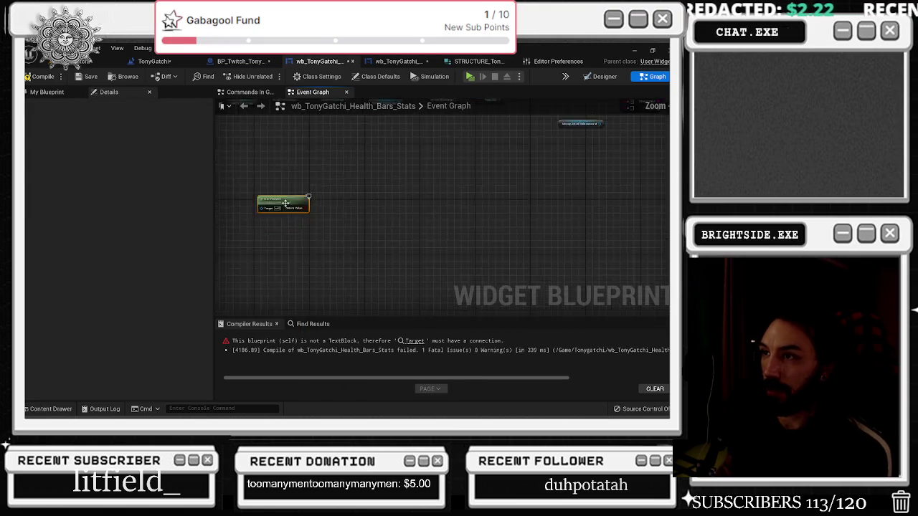
scroll(329, 263, up, 3)
key(Delete)
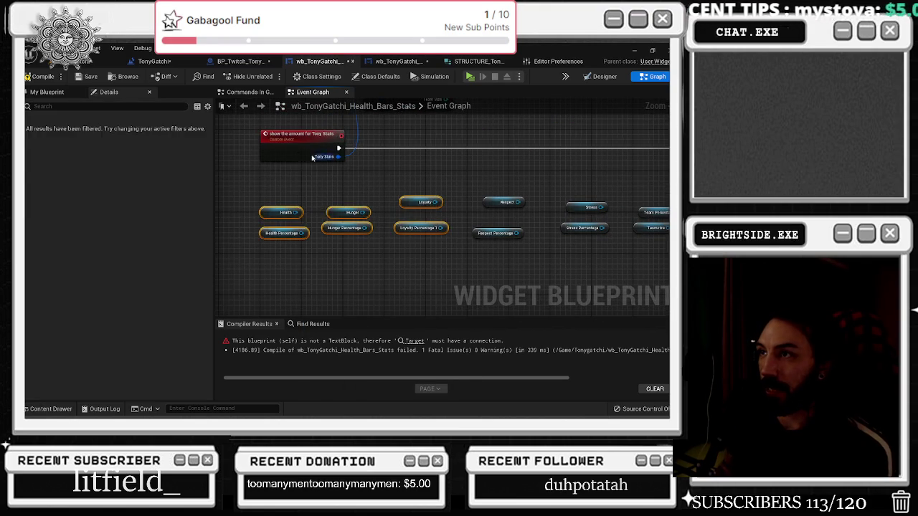
click(249, 152)
drag(249, 156, 281, 231)
click(601, 76)
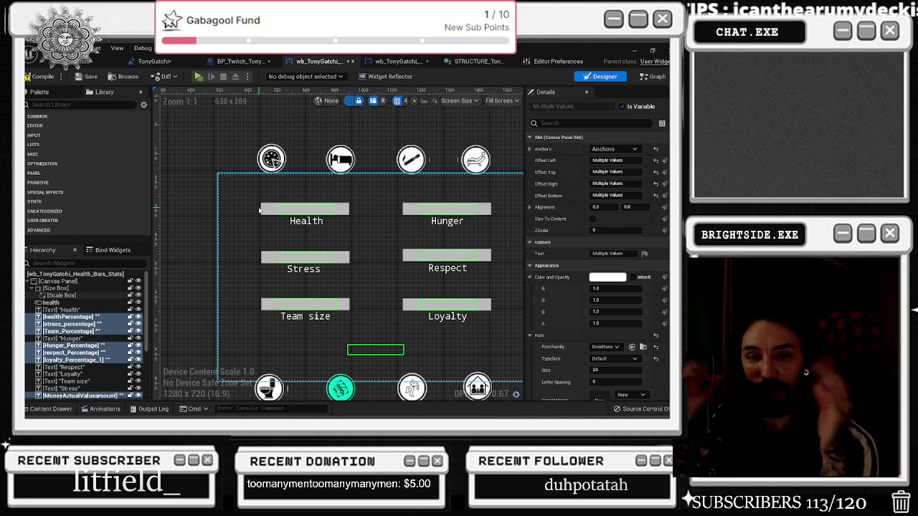
Nudge the Break STRUCTURE_Tonygatchi node leftward in the Graph, then switch back to Designer
click(655, 76)
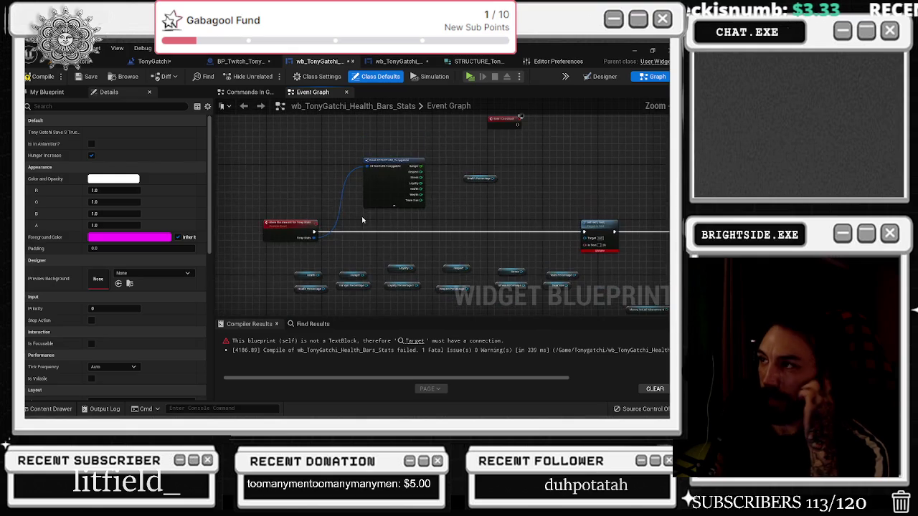
mouse_move(385, 196)
mouse_down()
mouse_move(274, 191)
mouse_move(263, 221)
mouse_move(350, 209)
mouse_up()
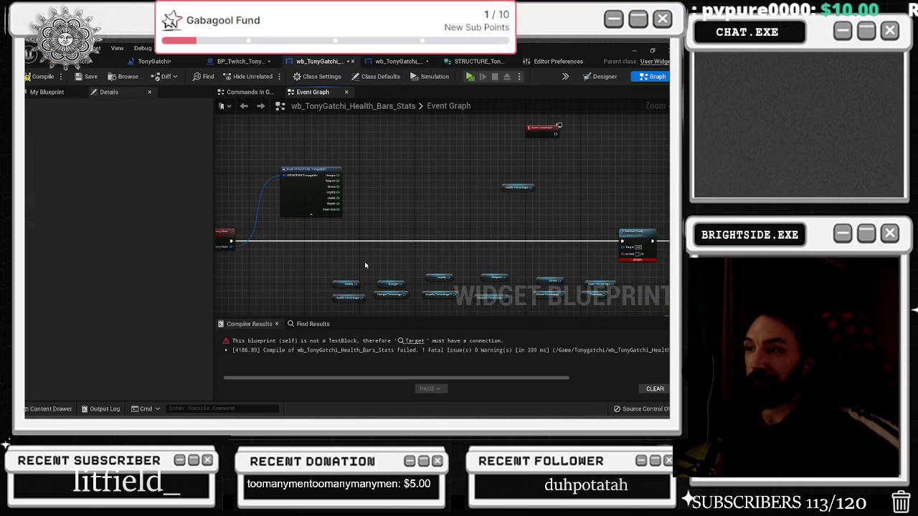
click(600, 76)
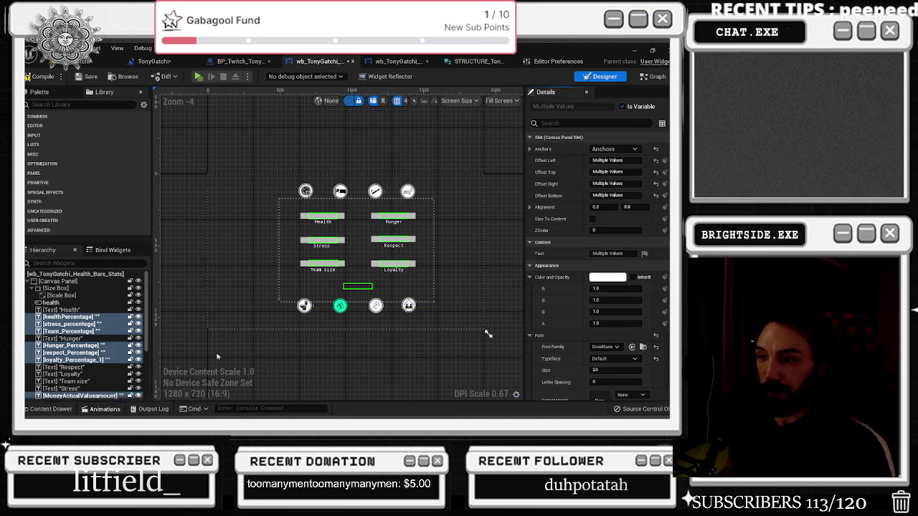
Create a widget animation named 1-Viewport_active and drag it to the top of the Animations list
click(105, 409)
scroll(292, 243, up, 1)
scroll(292, 242, up, 1)
click(333, 201)
click(104, 408)
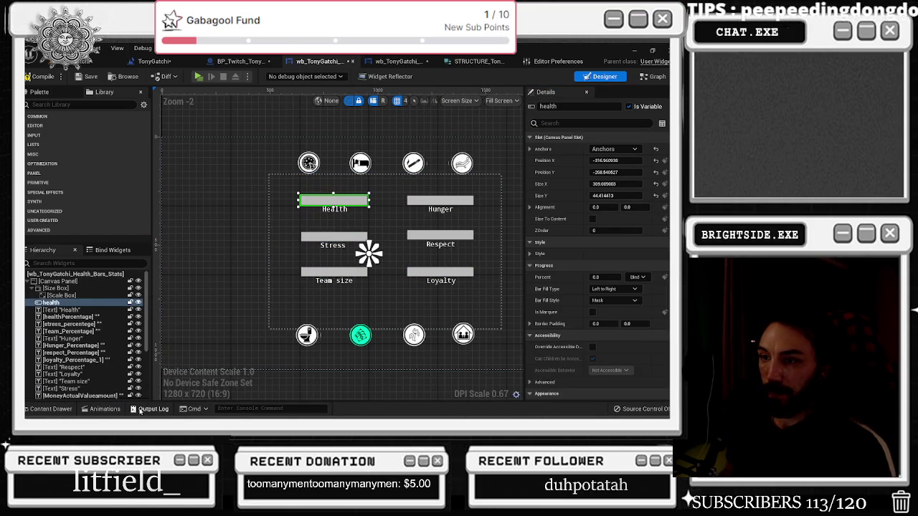
click(105, 409)
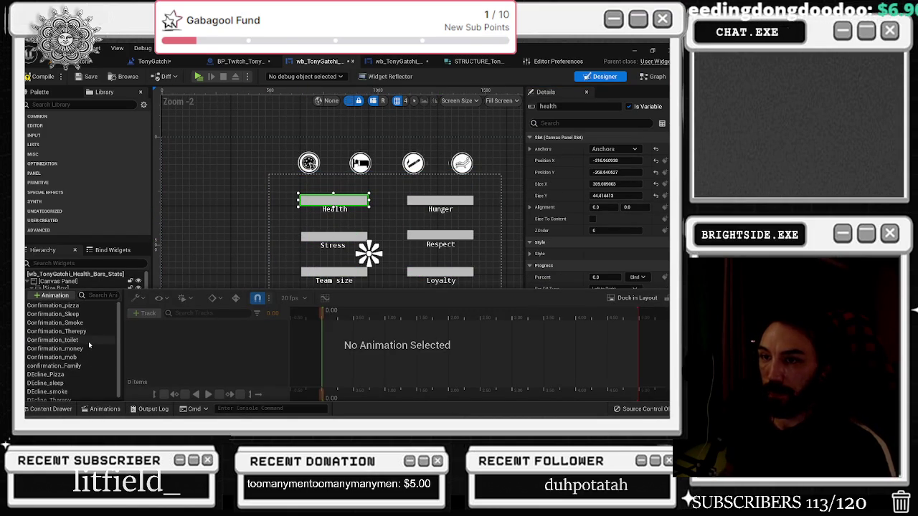
scroll(88, 341, down, 1)
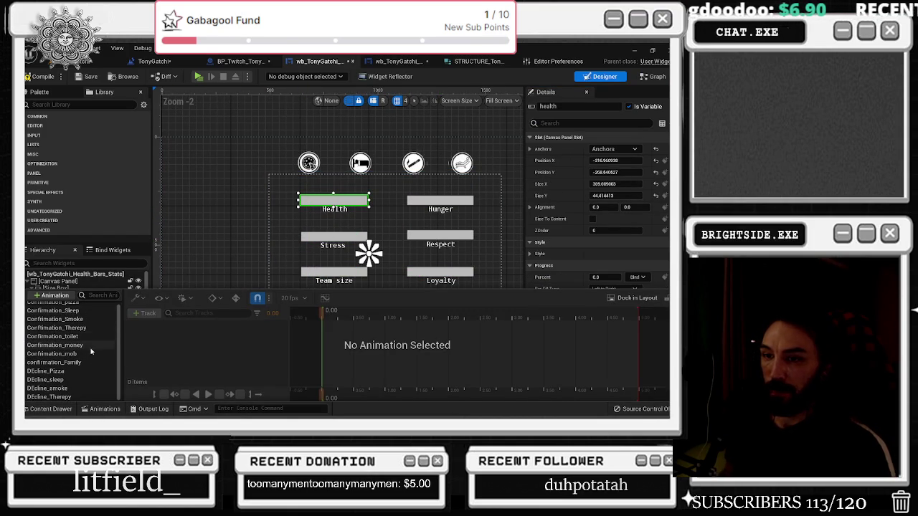
click(54, 295)
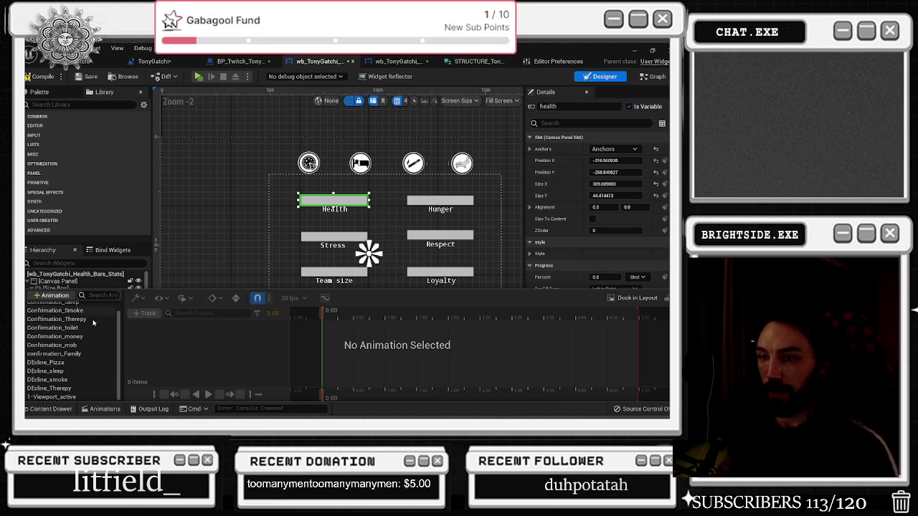
drag(66, 338, 72, 306)
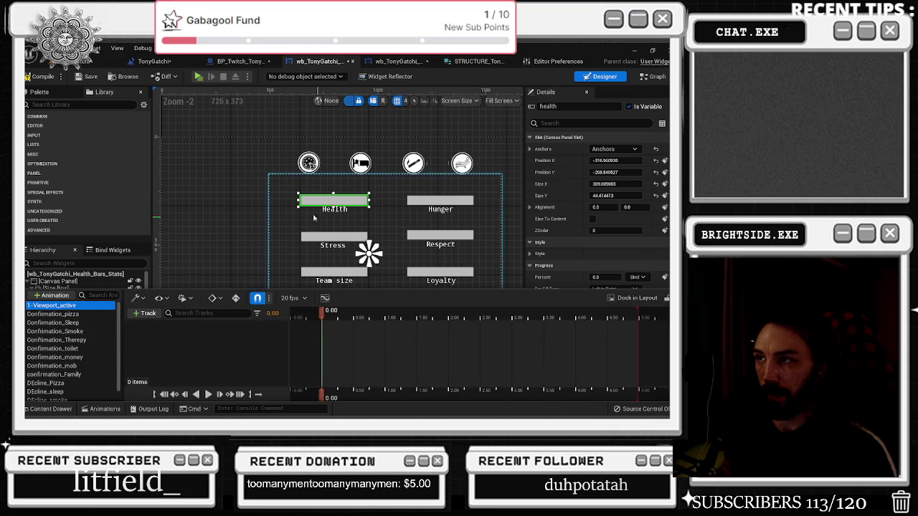
scroll(282, 198, down, 1)
click(283, 197)
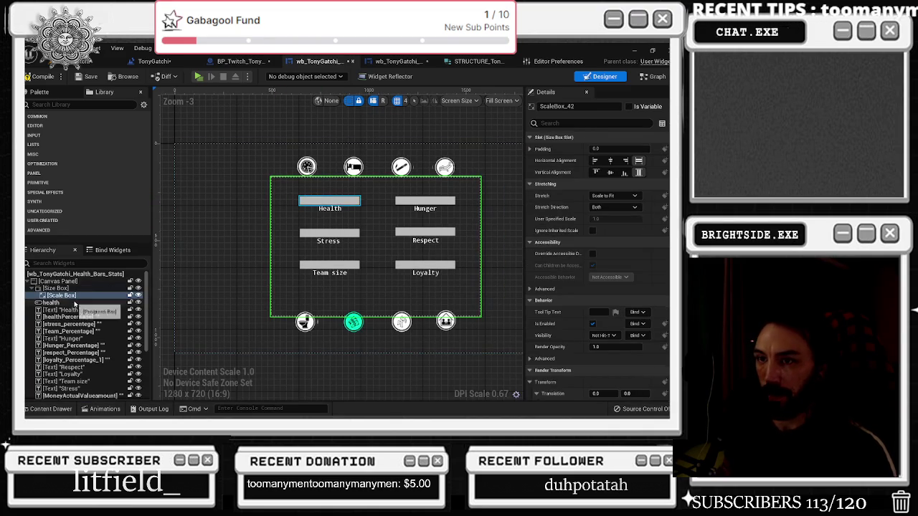
Add a ScaleBox_42 Render Opacity track keyed 0.0 at 0.00 and 1.0 at 0.50
click(101, 409)
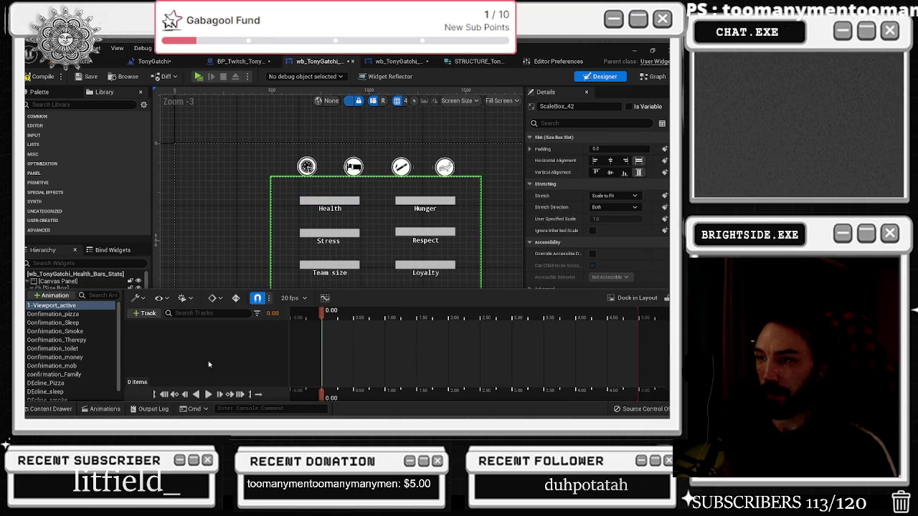
click(141, 316)
click(154, 324)
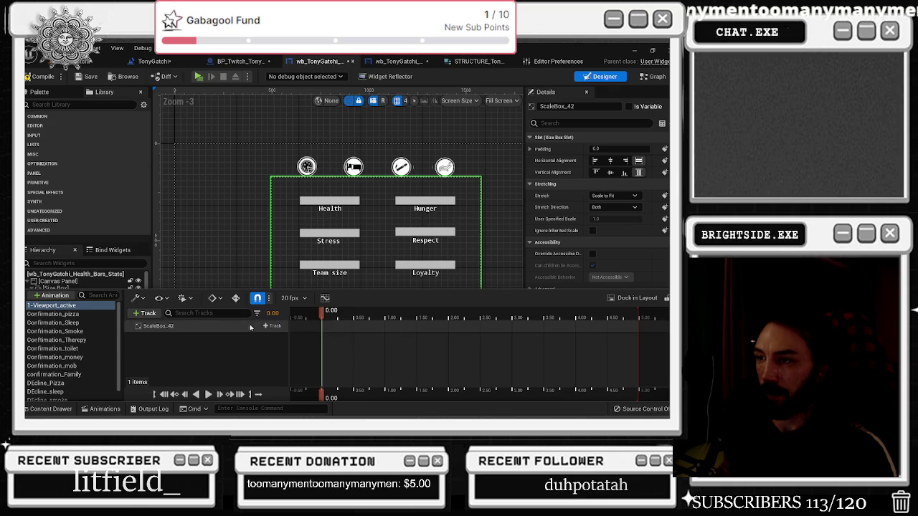
click(275, 326)
click(290, 266)
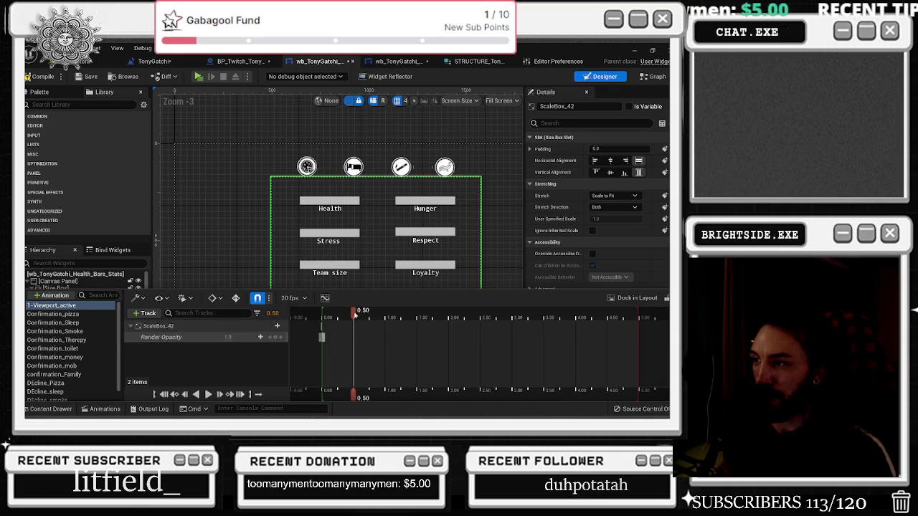
click(275, 337)
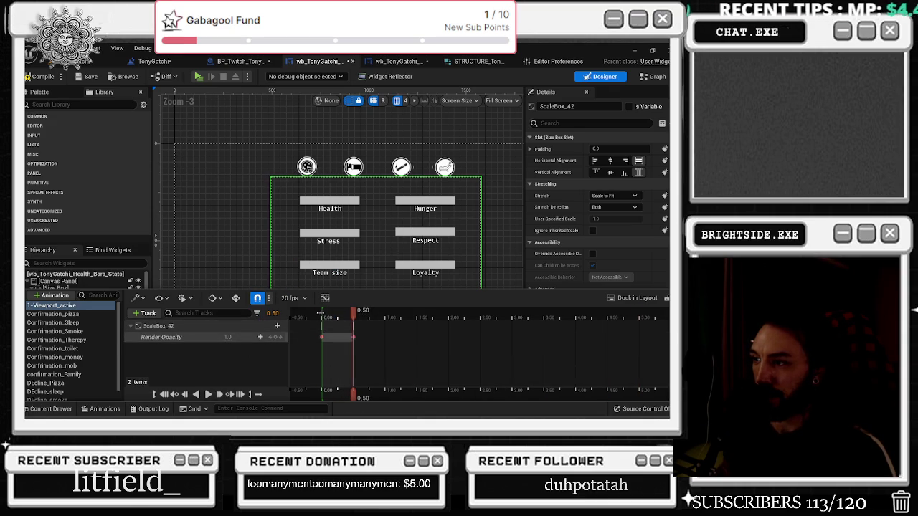
click(224, 337)
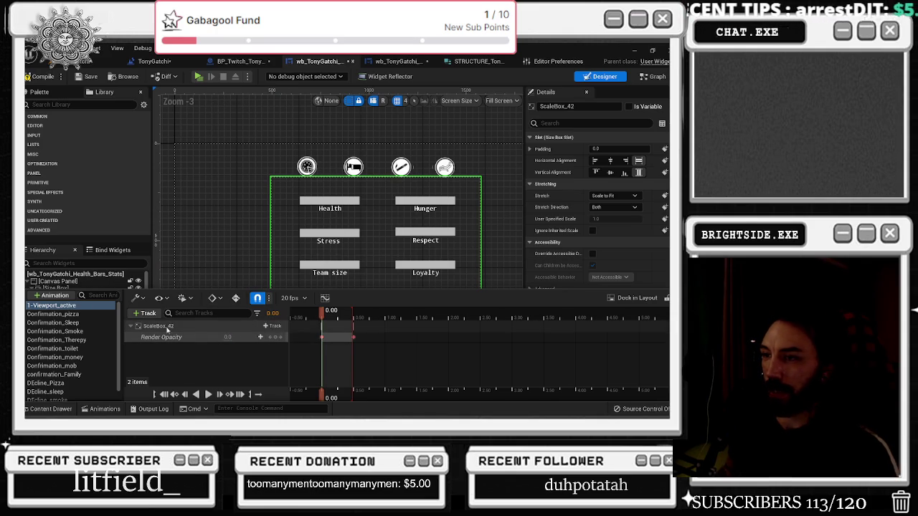
Add a CanvasPanel_0 Render Opacity track fading 0.0 at 0.00 to 1.0 at 0.50, then compile
click(70, 285)
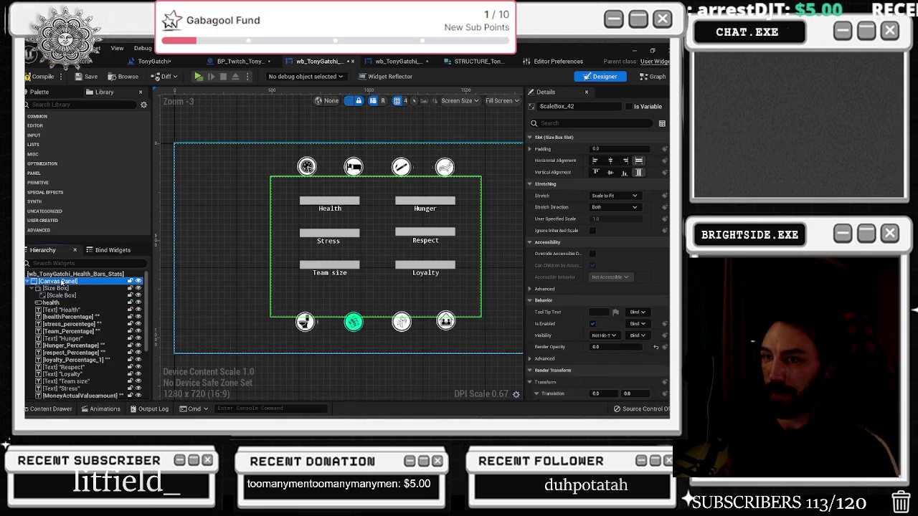
click(64, 381)
key(ctrl+z)
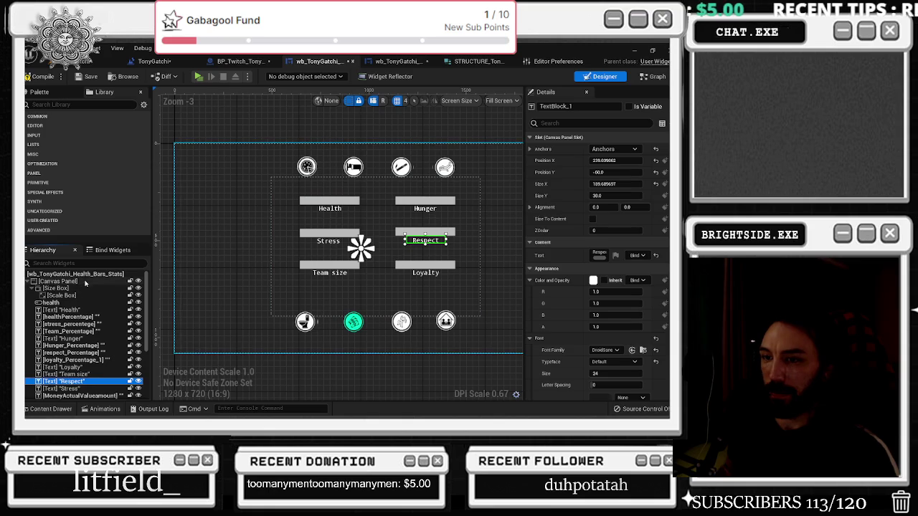
click(104, 408)
click(57, 305)
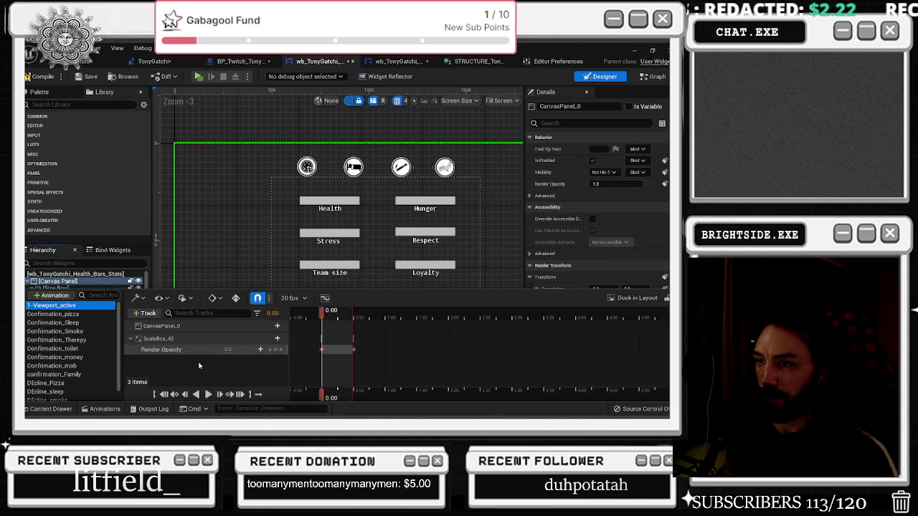
click(274, 327)
click(291, 295)
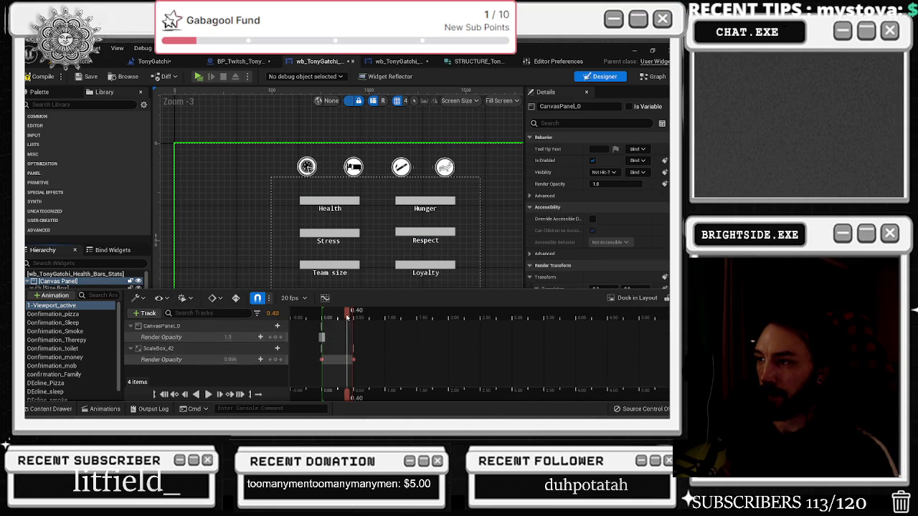
drag(352, 319, 350, 317)
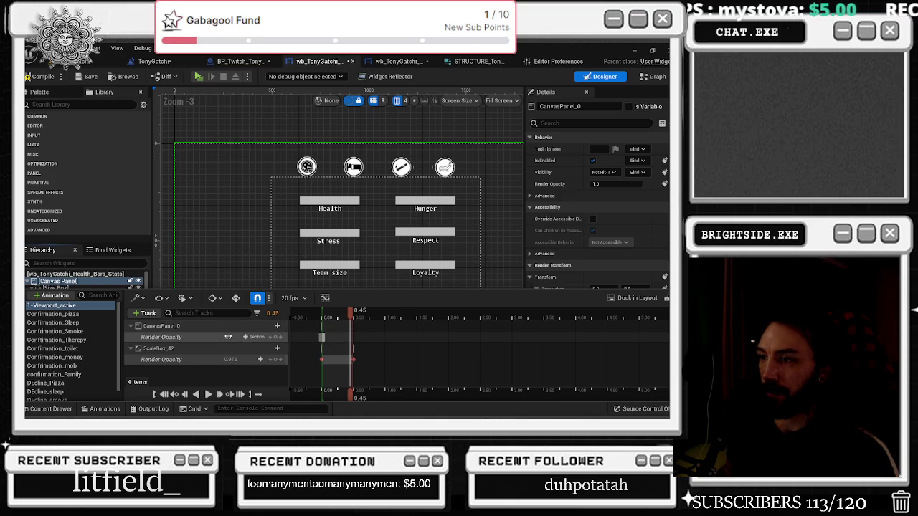
key(Return)
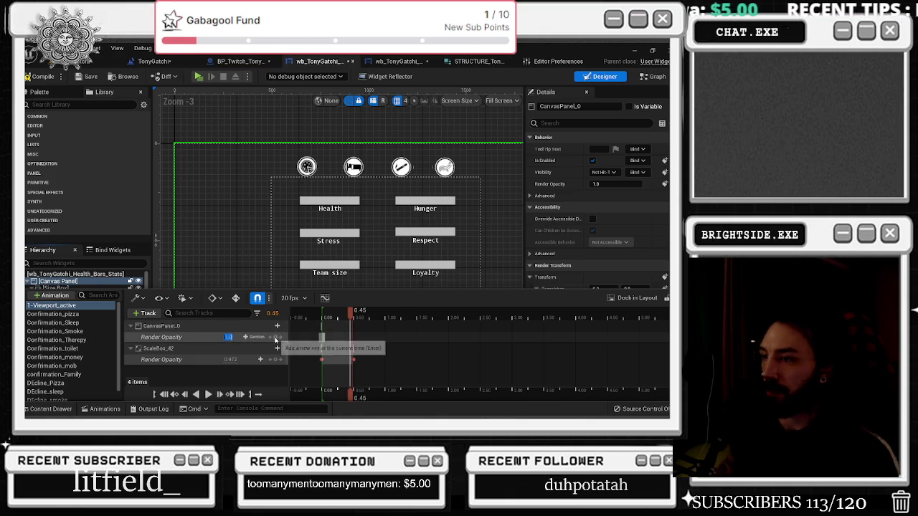
click(163, 394)
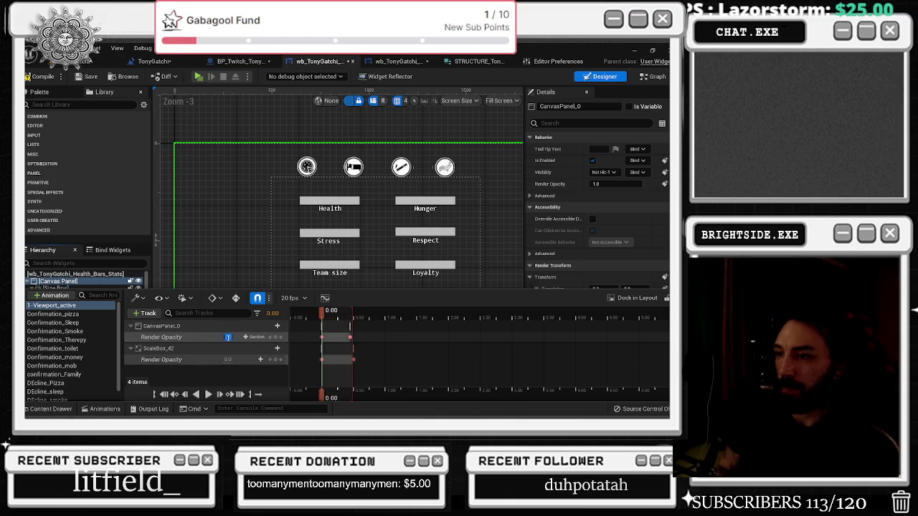
click(228, 337)
drag(324, 311, 347, 308)
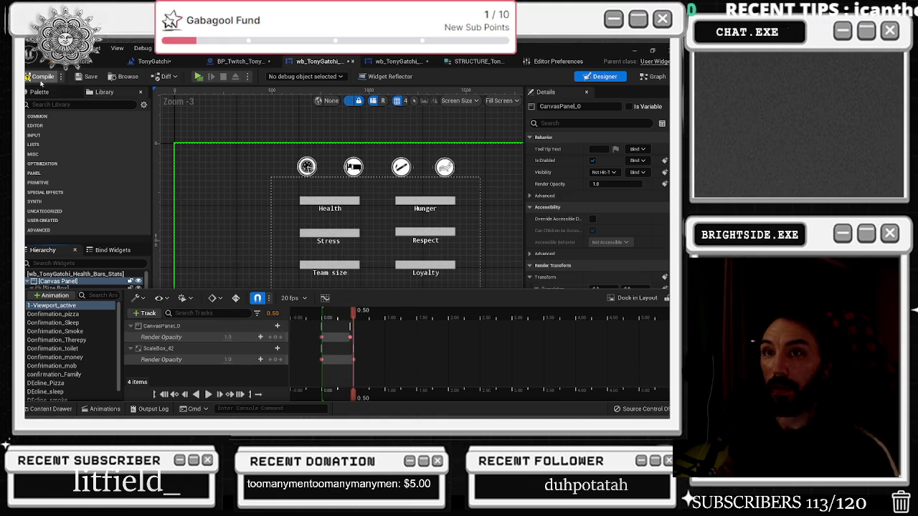
click(41, 79)
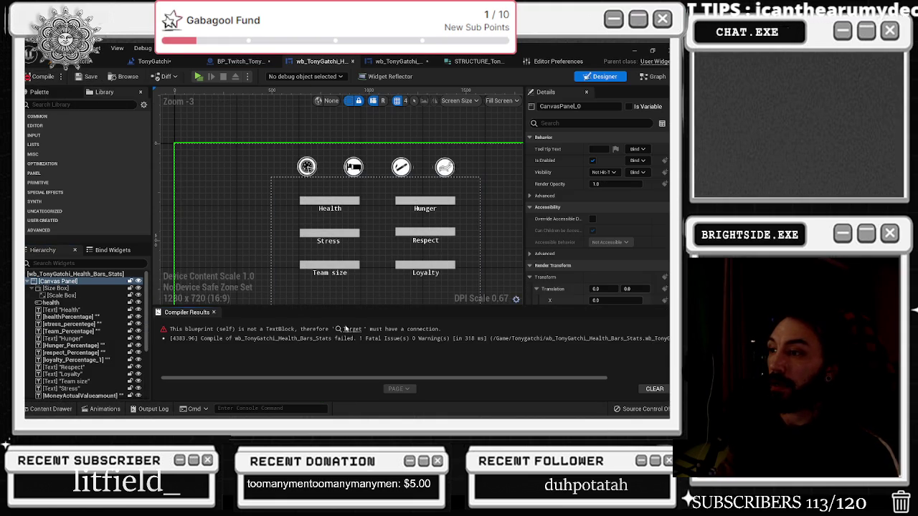
Jump to the erroring SetText nodes and move Team Percentage and Teamsize getters beside them
click(345, 328)
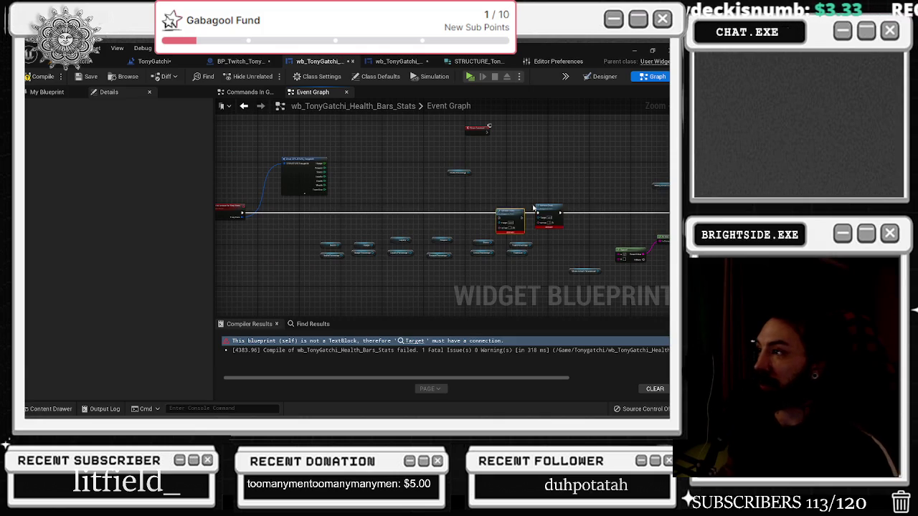
scroll(520, 209, up, 3)
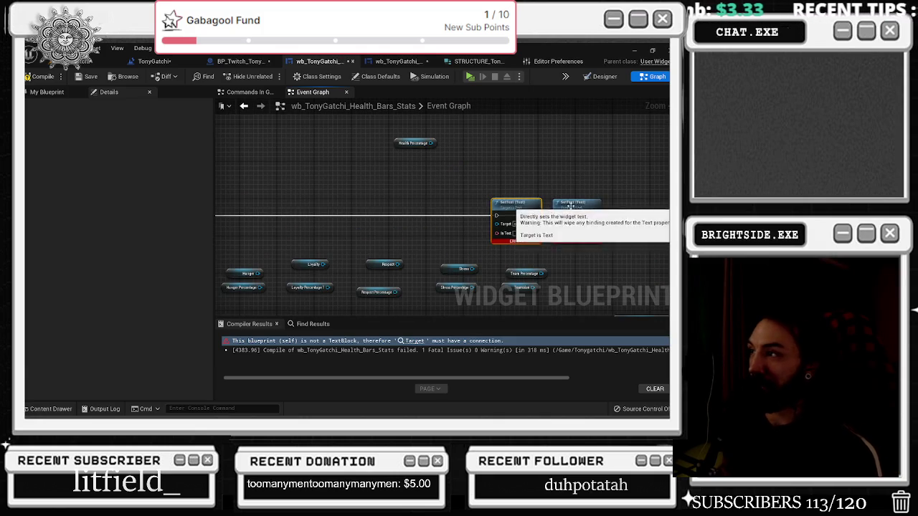
scroll(579, 205, down, 2)
scroll(558, 230, up, 2)
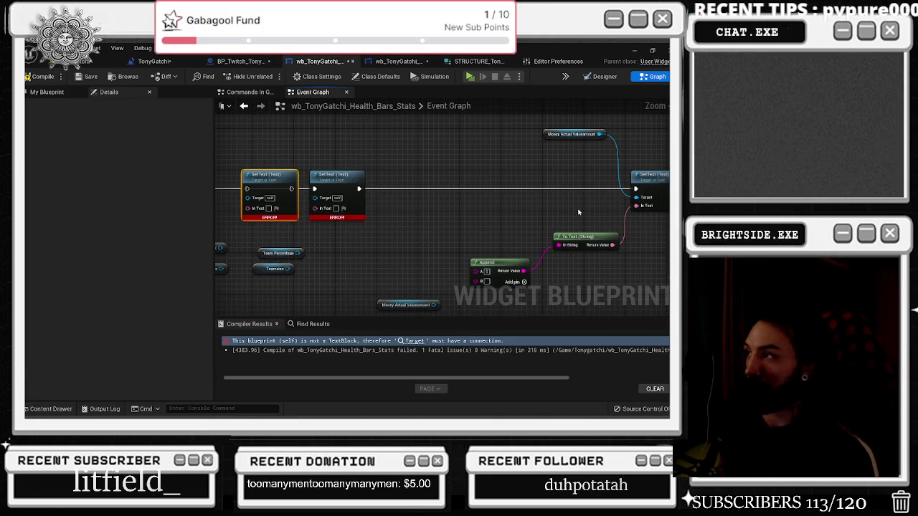
scroll(557, 208, down, 3)
scroll(545, 246, up, 2)
scroll(545, 246, down, 2)
scroll(298, 272, up, 1)
drag(298, 272, 370, 250)
scroll(376, 236, up, 2)
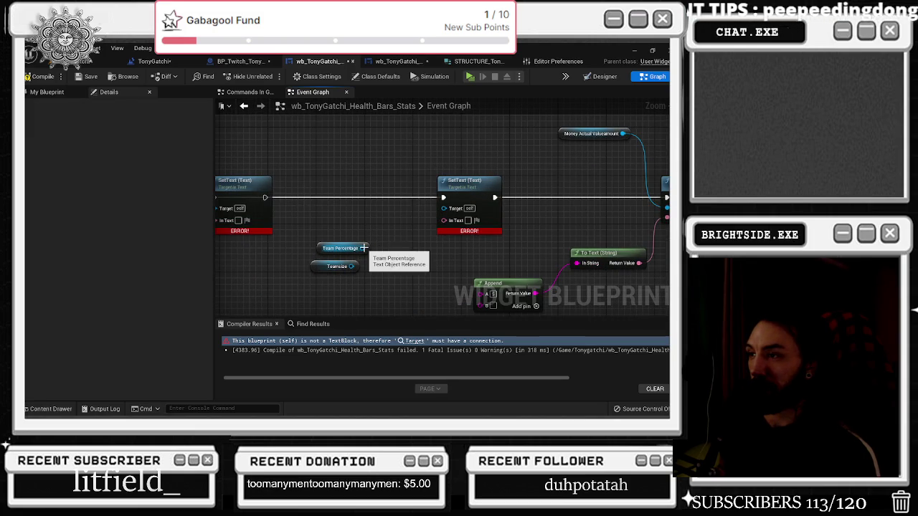
Try wiring Team Percentage and Teamsize into SetText, dismissing the 'set text' search menu
click(366, 250)
mouse_move(362, 248)
mouse_down()
mouse_move(434, 287)
mouse_move(445, 208)
mouse_up()
click(421, 249)
mouse_move(351, 266)
mouse_down()
mouse_move(390, 258)
mouse_move(349, 278)
mouse_move(369, 280)
mouse_move(383, 262)
mouse_up()
text(set text)
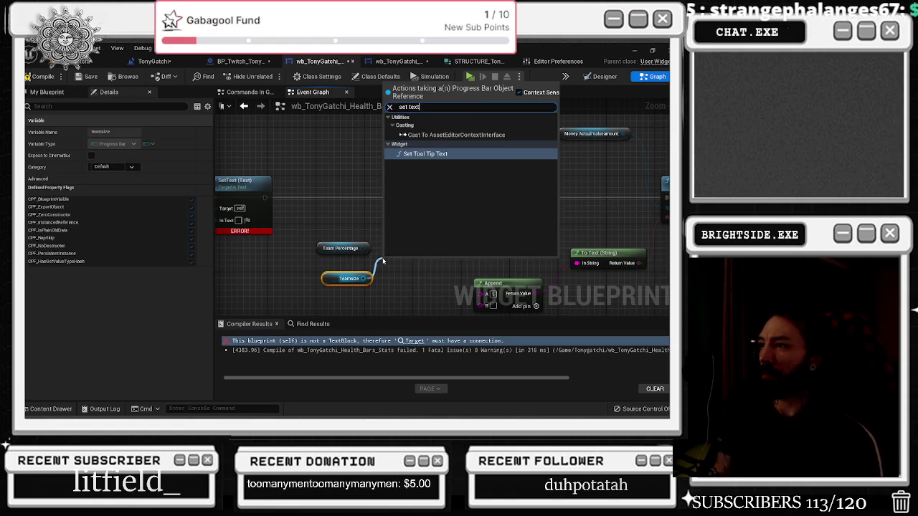
click(383, 261)
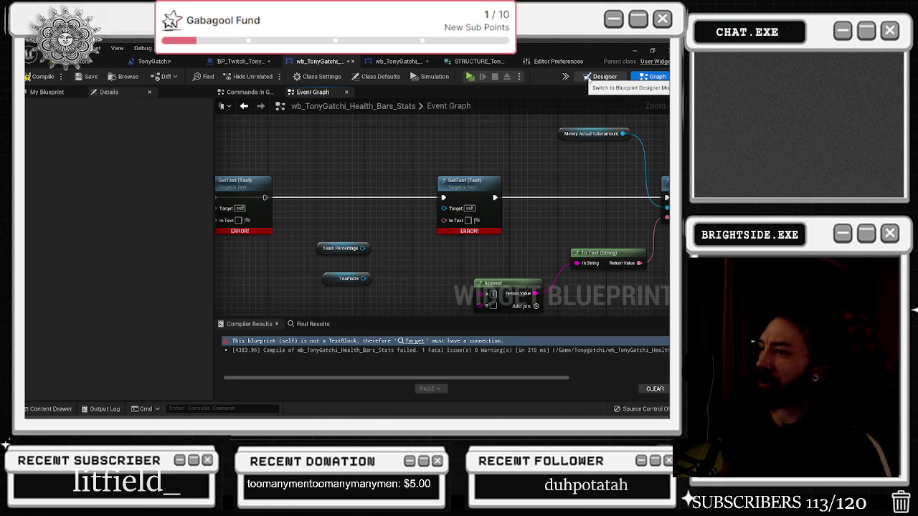
Check the Health progress bar in Designer, then bring the Health and Hunger getters into view
click(587, 77)
scroll(328, 164, up, 3)
click(328, 163)
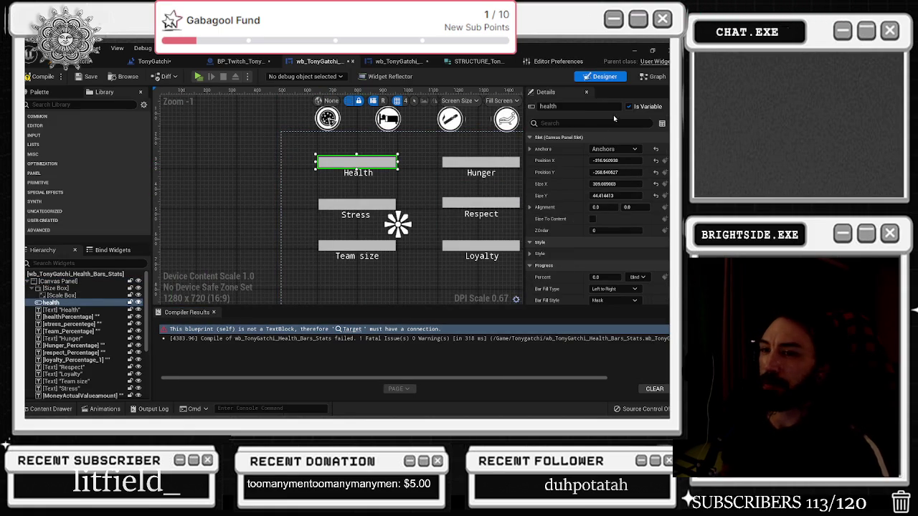
click(650, 77)
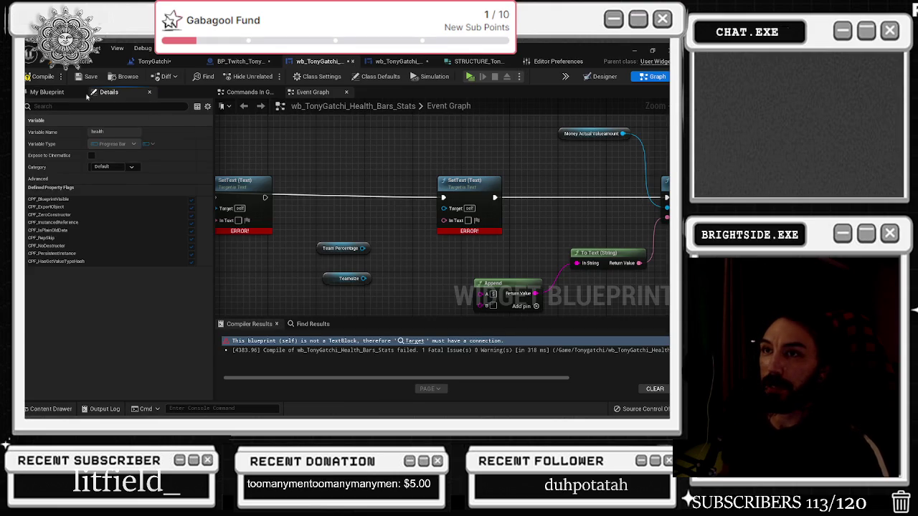
click(47, 92)
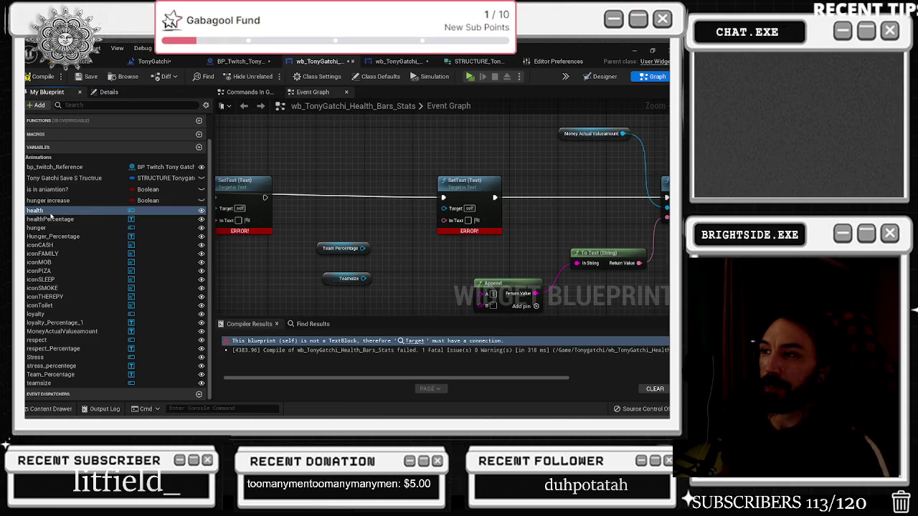
drag(289, 205, 567, 171)
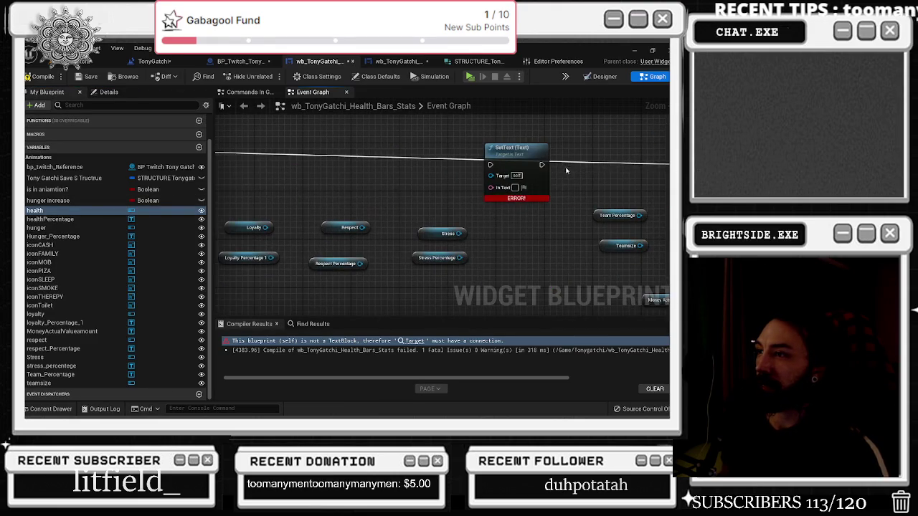
drag(413, 203, 645, 192)
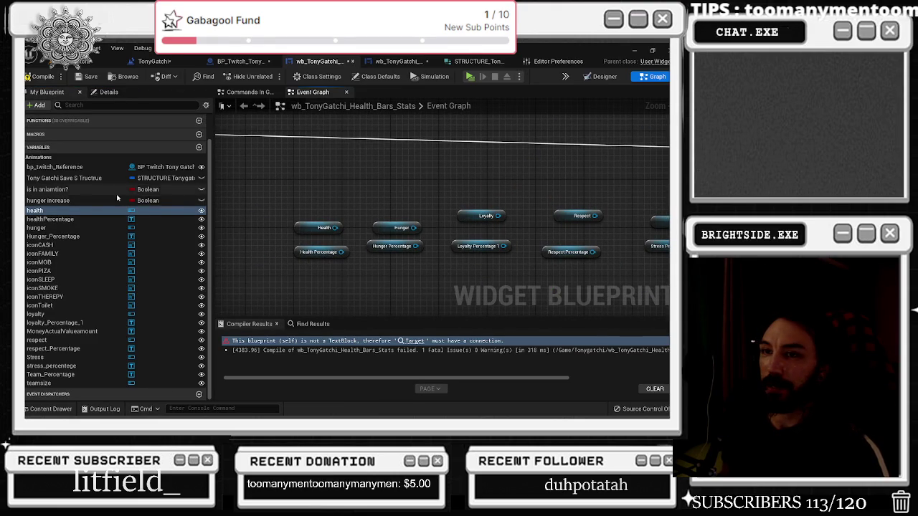
Add a Set Percent node from the Health getter and place a 1-Viewport_active getter beside it
drag(334, 228, 345, 190)
text(set per)
key(Return)
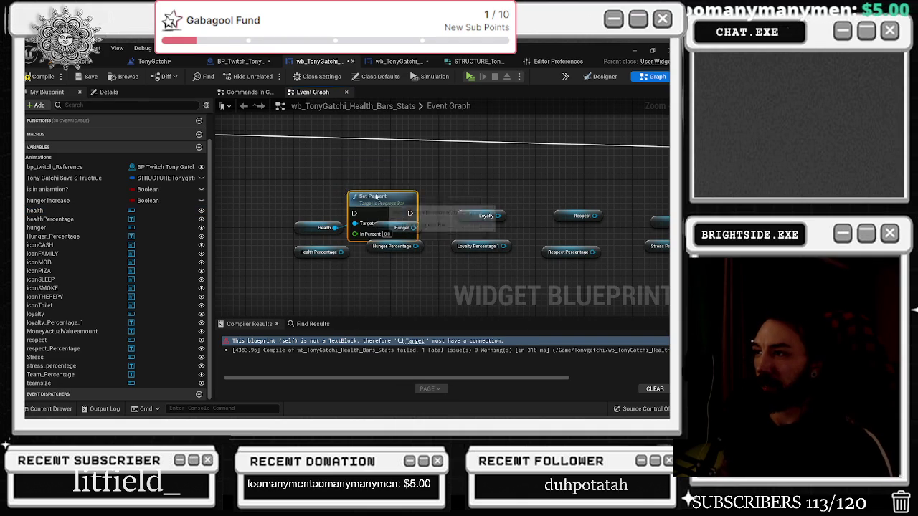
scroll(332, 201, down, 2)
mouse_move(310, 195)
mouse_down()
mouse_move(336, 189)
mouse_move(413, 241)
mouse_up()
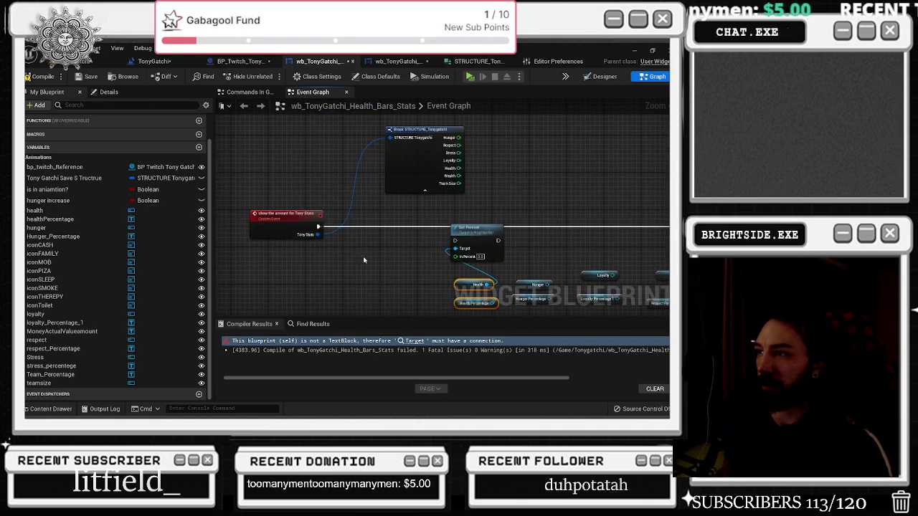
click(29, 157)
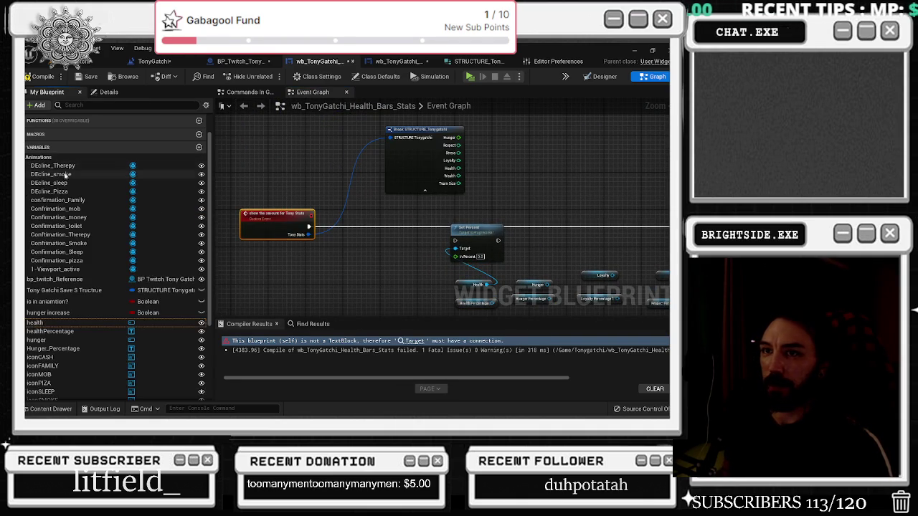
drag(57, 269, 291, 269)
Add a Play Animation node for 1-Viewport_active and route the stats event through it into Set Percent
click(277, 284)
text(p)
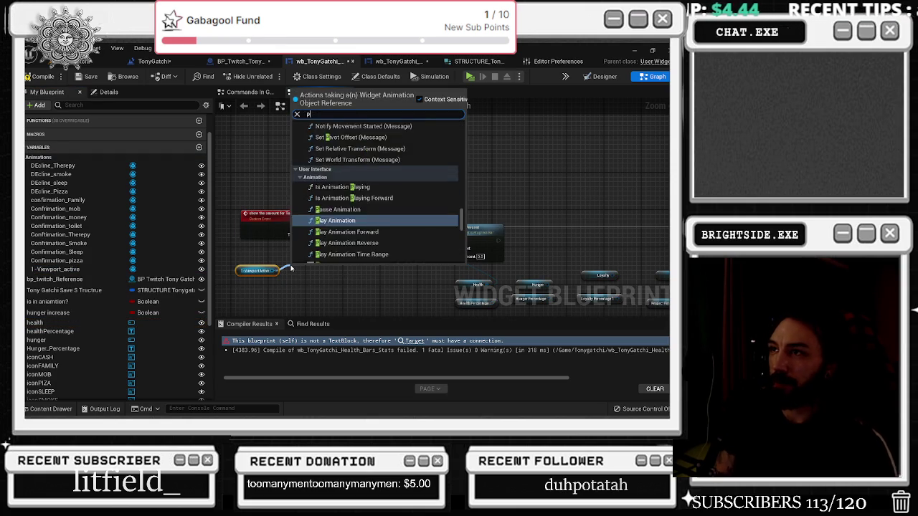
text(lay)
key(Return)
mouse_move(309, 227)
mouse_down()
mouse_move(324, 231)
mouse_move(322, 222)
mouse_move(301, 229)
mouse_up()
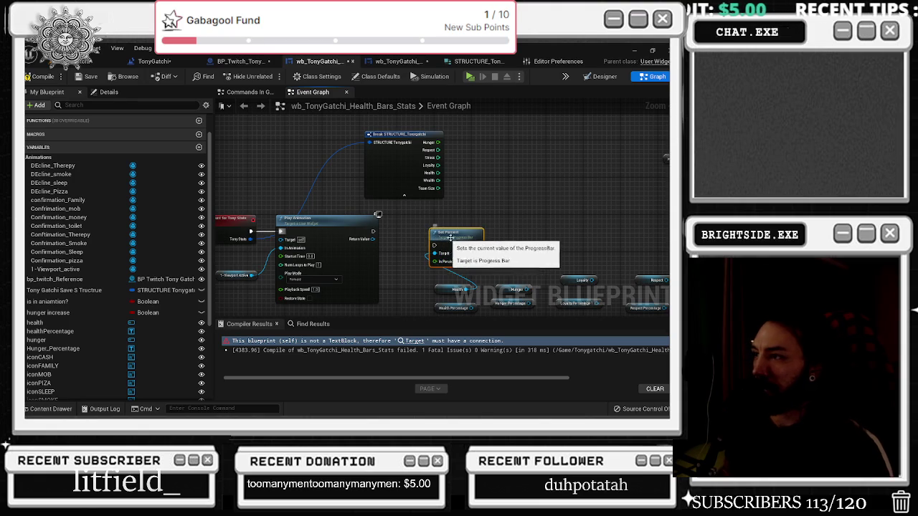
drag(448, 237, 448, 222)
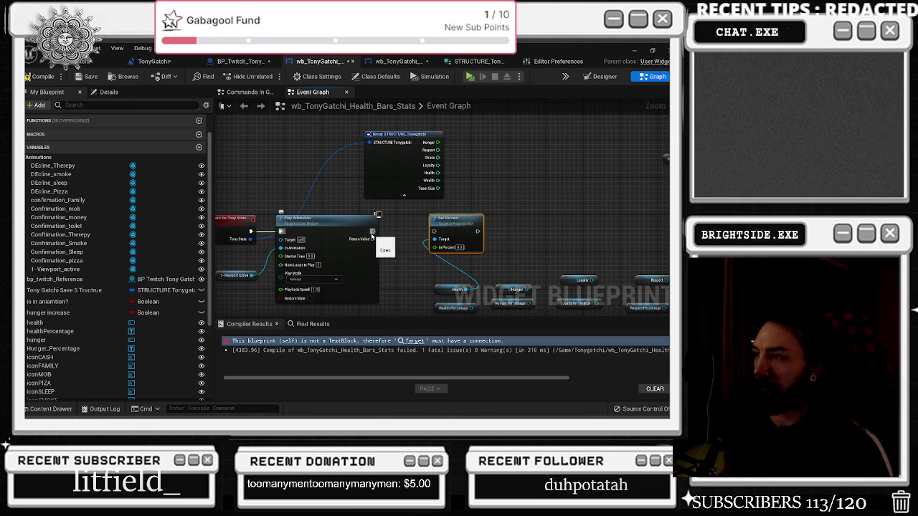
mouse_move(372, 236)
mouse_down()
mouse_move(450, 233)
mouse_move(469, 219)
mouse_up()
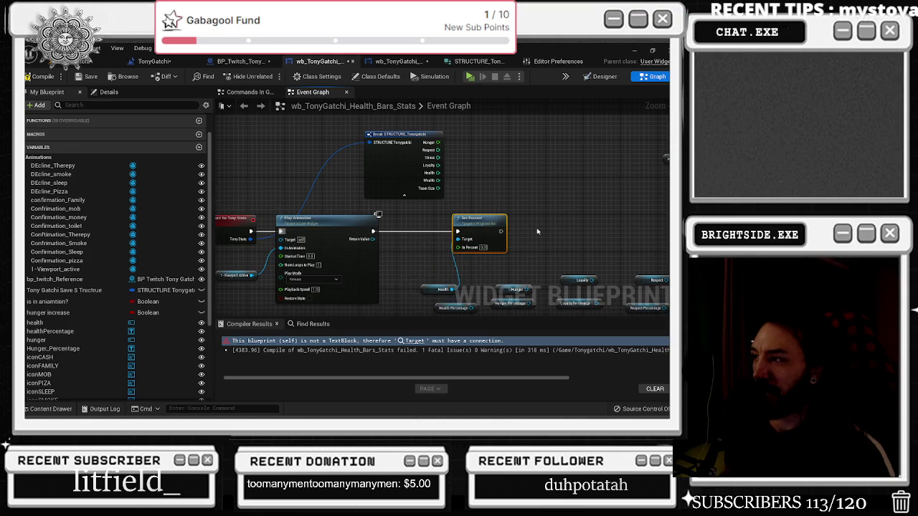
Bring the Break struct into view and pull a wire from its Health value
drag(500, 273, 447, 254)
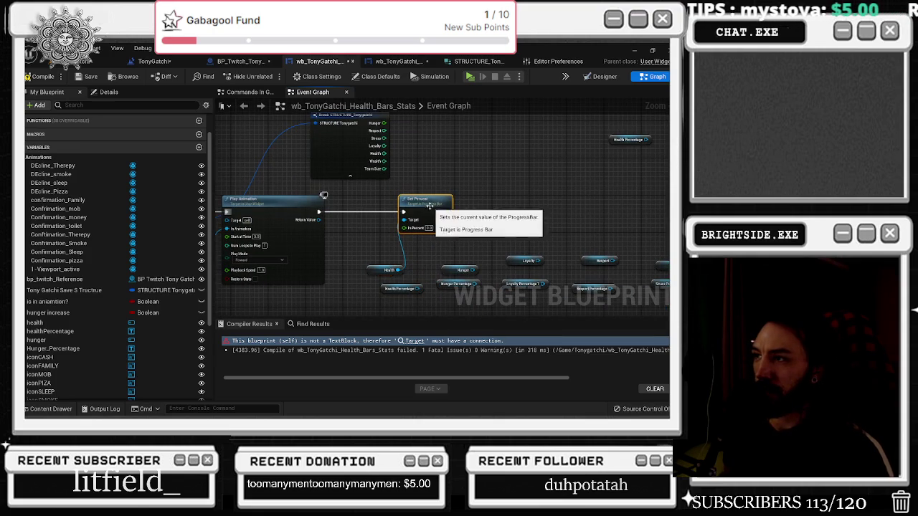
drag(324, 192, 289, 240)
scroll(365, 177, up, 1)
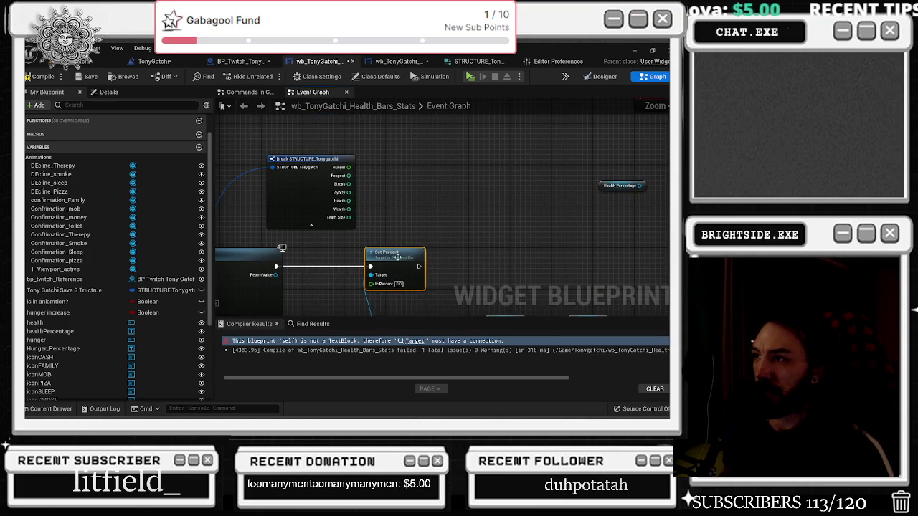
mouse_move(349, 201)
mouse_down()
mouse_move(367, 227)
mouse_move(361, 222)
mouse_up()
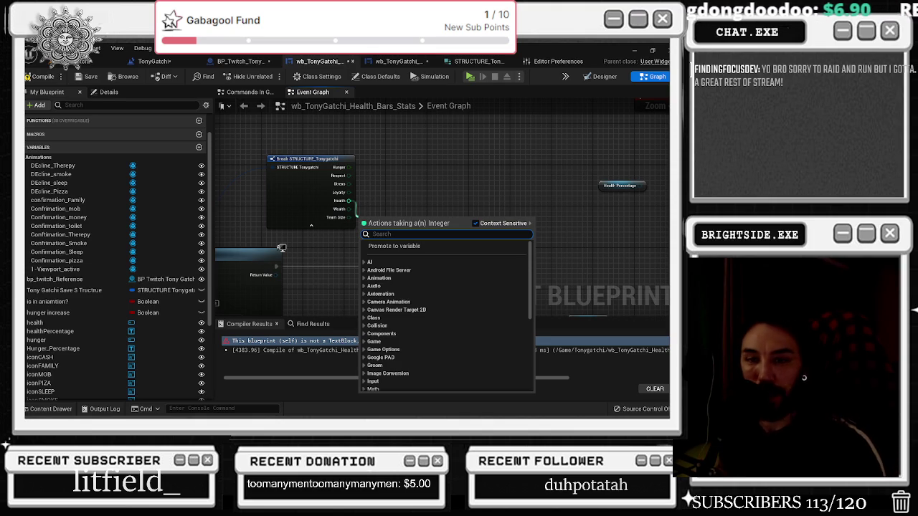
Add a Set Percent node from the search, then switch over to the browser playing music
text(set percent)
key(Return)
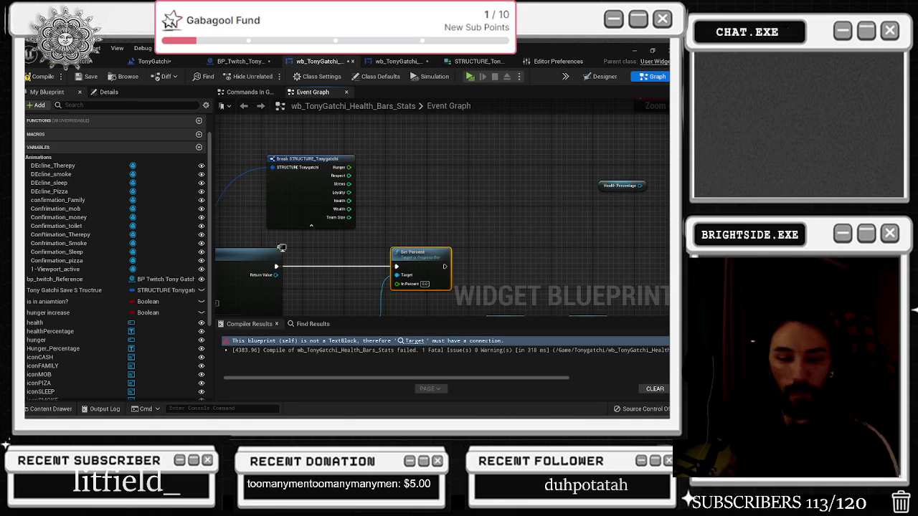
key(alt+Tab)
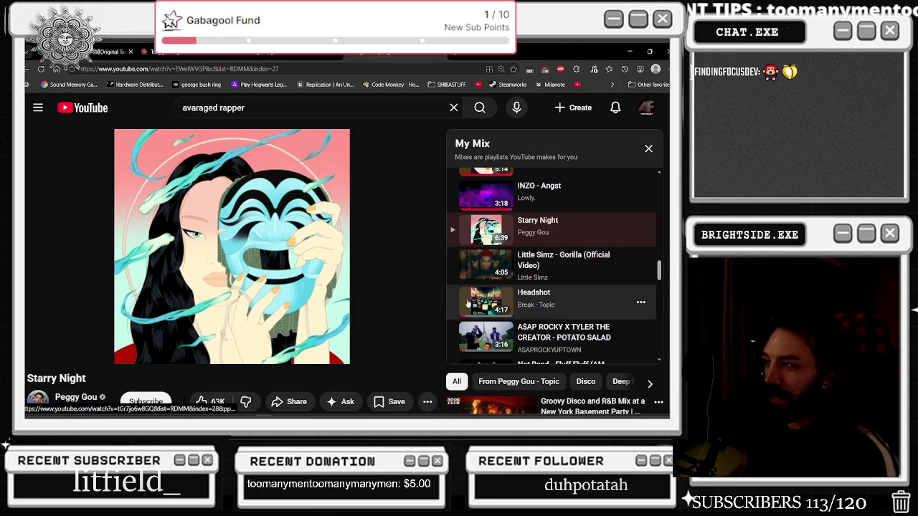
Play the A$AP Rocky Potato Salad video from My Mix, then return to Unreal
click(468, 344)
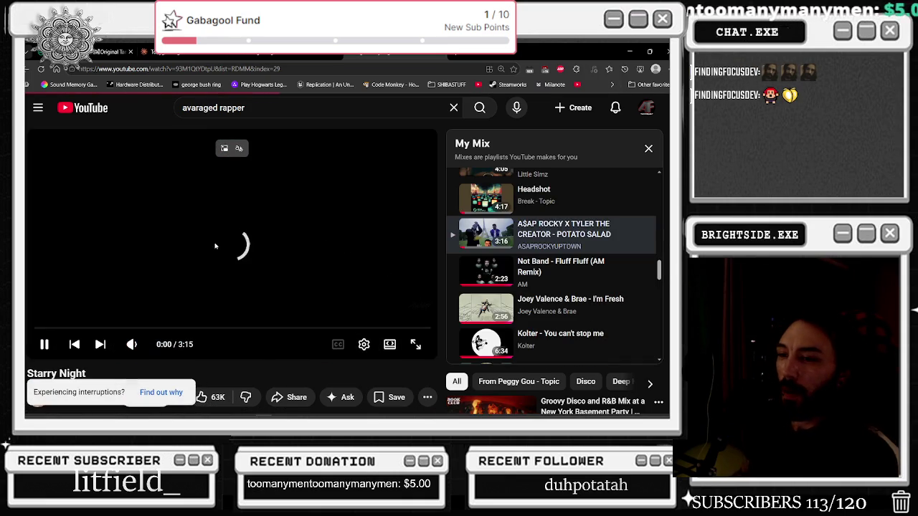
mouse_move(151, 346)
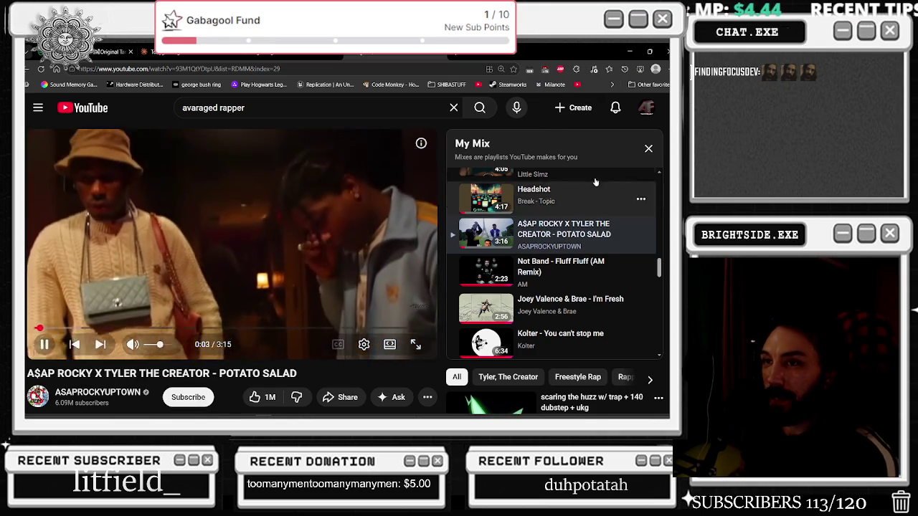
key(alt+Tab)
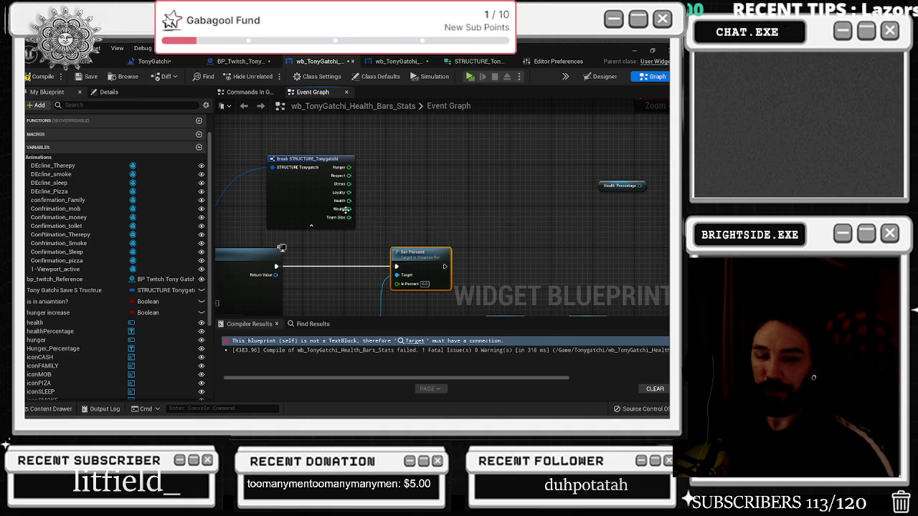
Rewind the Potato Salad video about fifteen seconds, resume it, and go back to Unreal
key(alt+Tab)
click(232, 238)
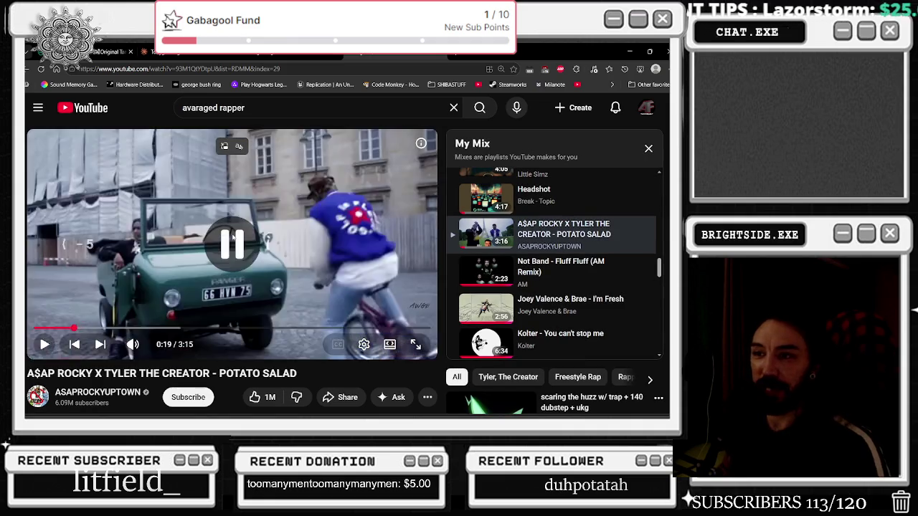
key(j)
key(Left)
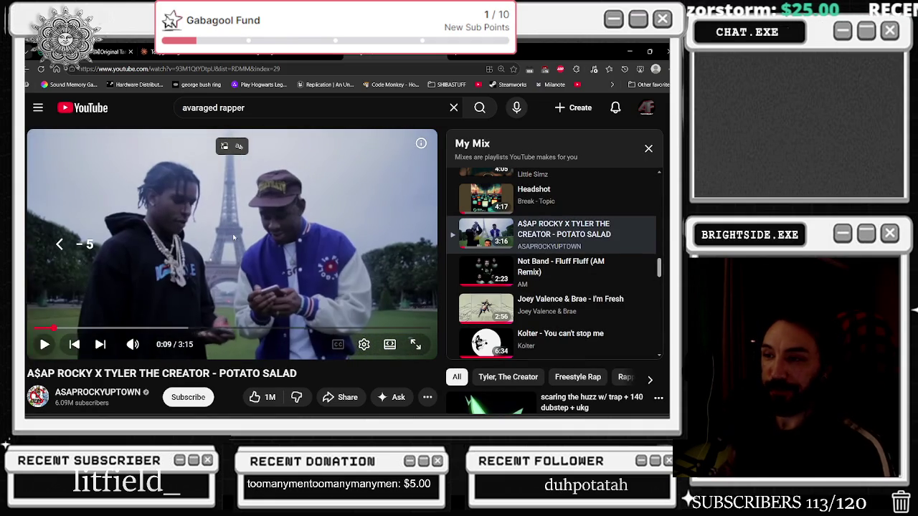
key(k)
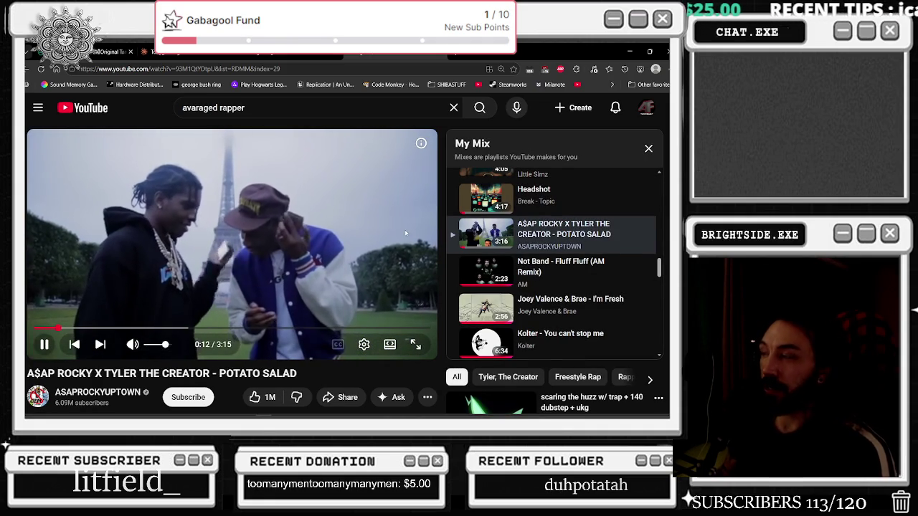
key(alt+Tab)
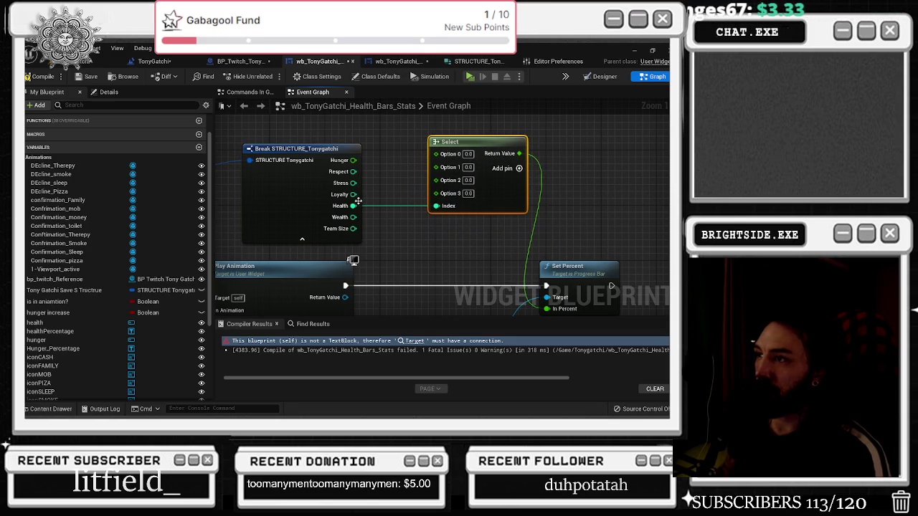
Add a fifth option to the Select node and enter 25 and 50 for Options 3 and 2
click(468, 194)
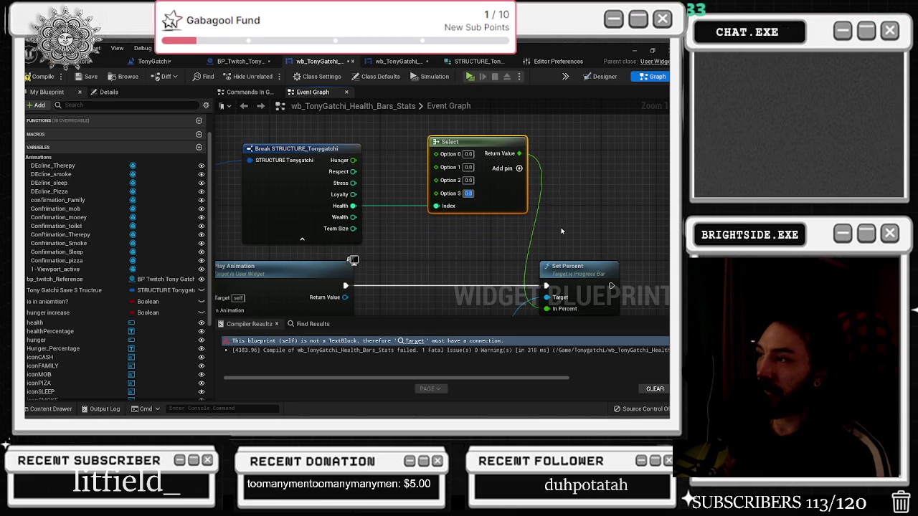
click(519, 168)
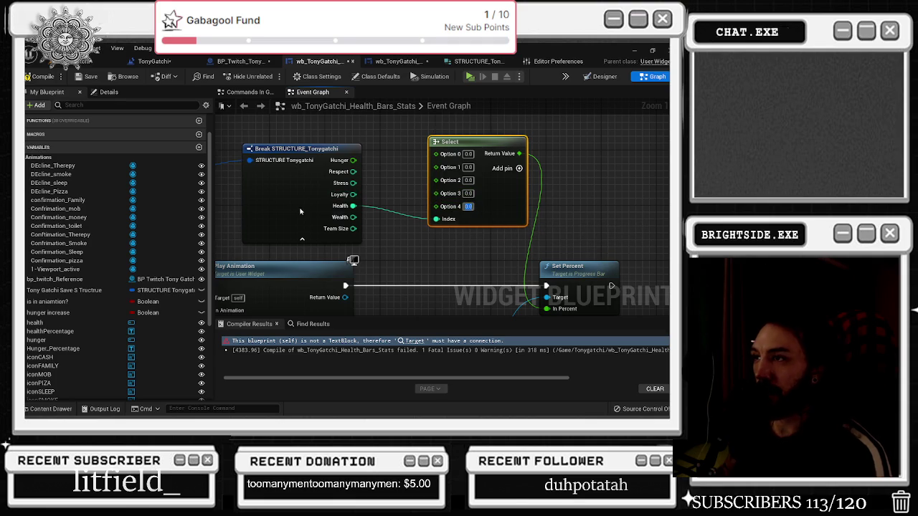
drag(301, 208, 280, 221)
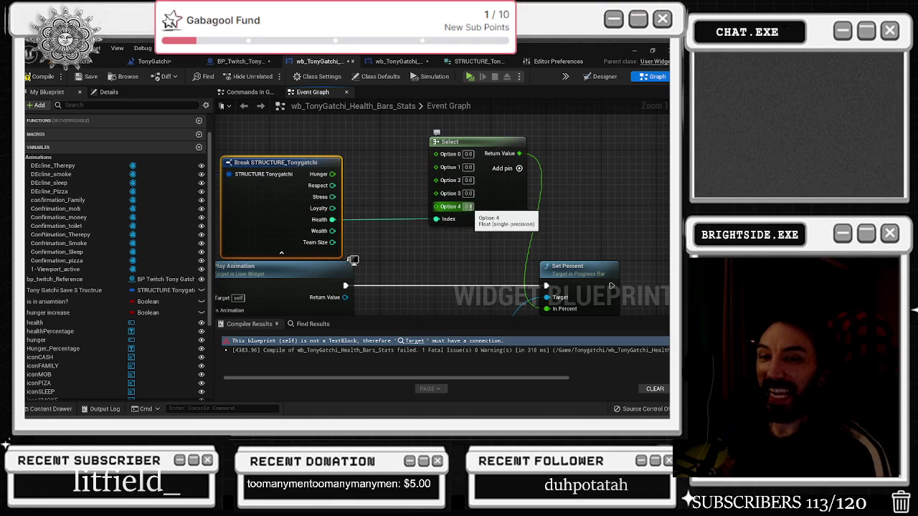
click(468, 193)
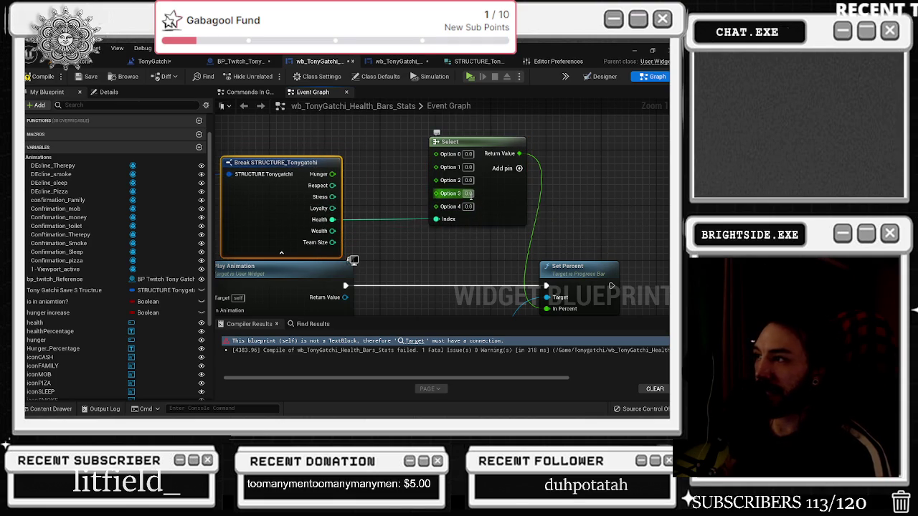
text(25)
click(502, 195)
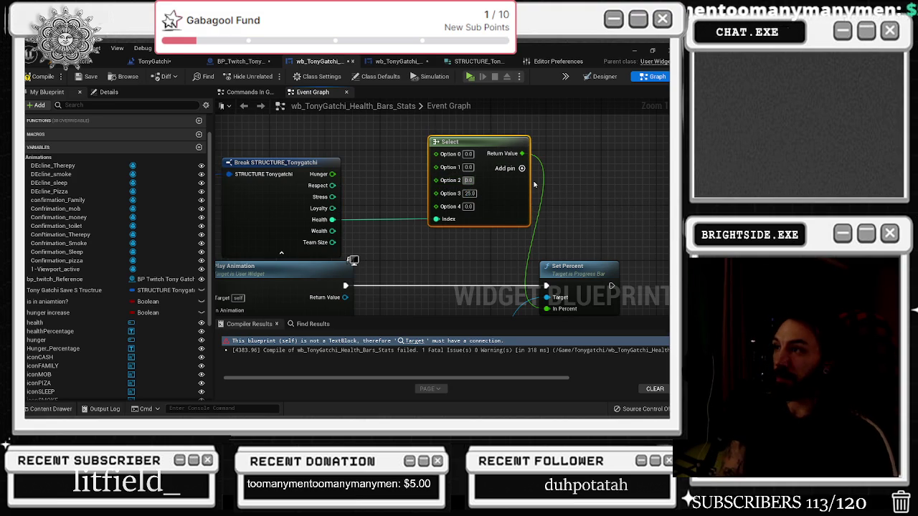
text(500)
key(Return)
text(50)
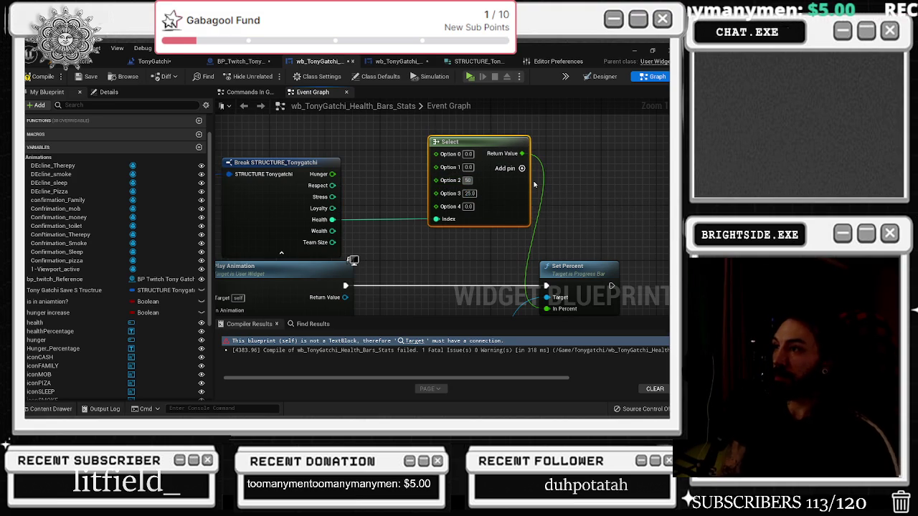
Enter 75 for Option 1 and 100 for Option 0
click(467, 167)
text(75)
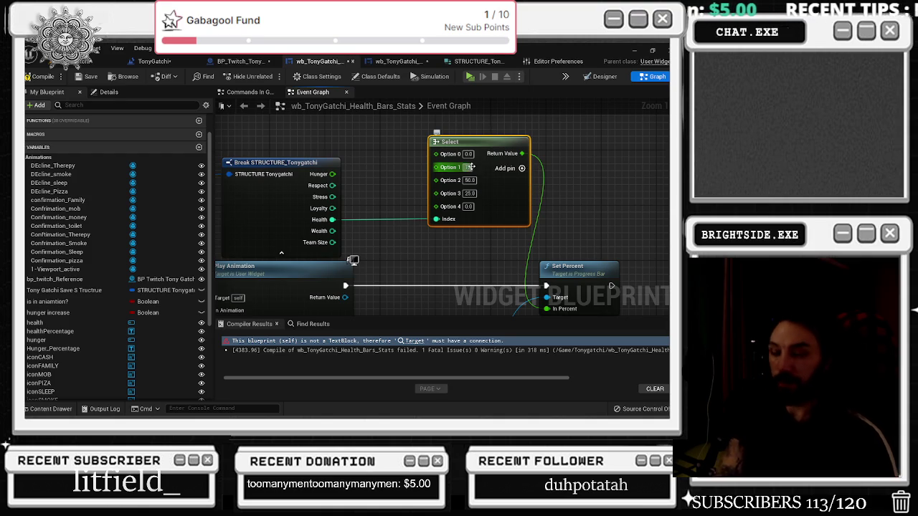
click(470, 154)
text(100)
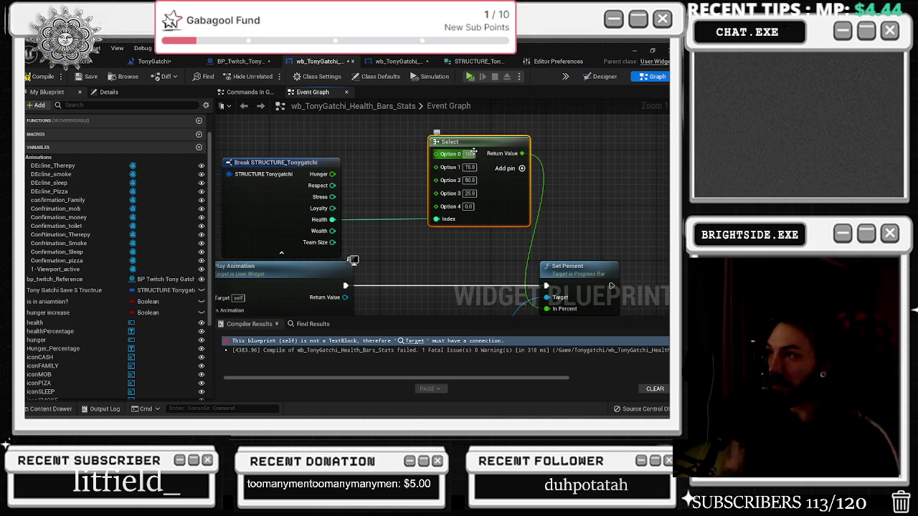
click(429, 167)
Convert the options to fractions: 1.0, 0.75, 0.5, 0.25 and 0.0
click(469, 153)
text(1)
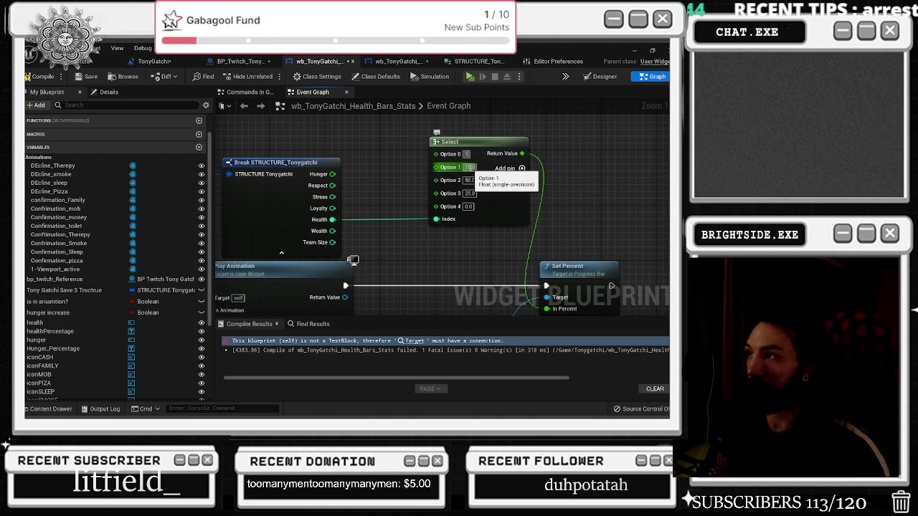
click(470, 167)
text(0.75)
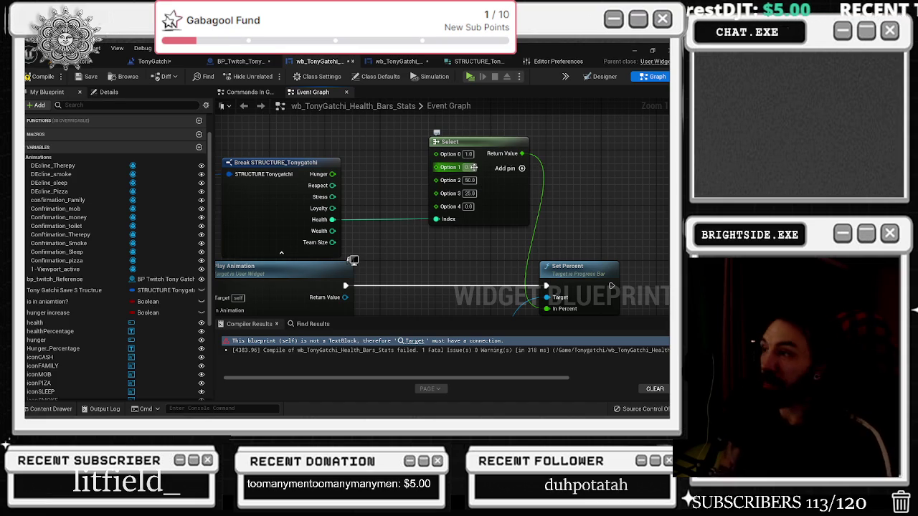
click(469, 180)
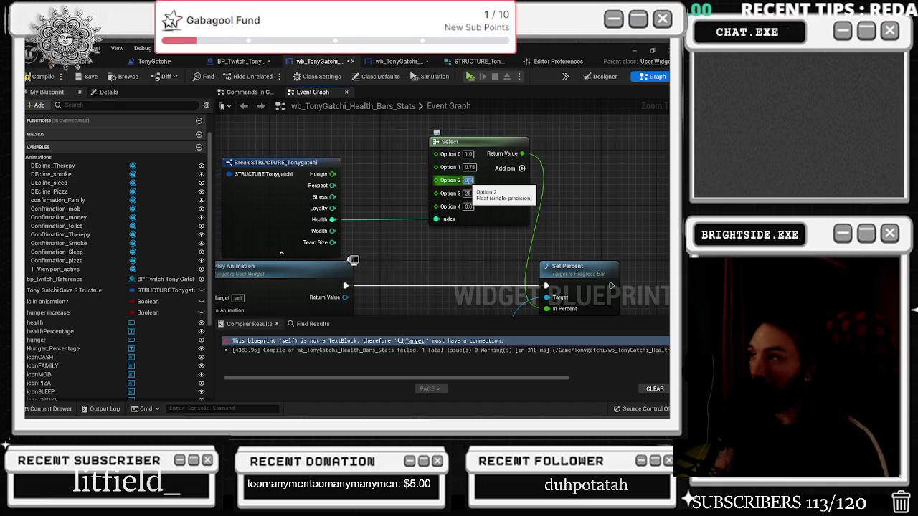
text(0.5)
click(470, 193)
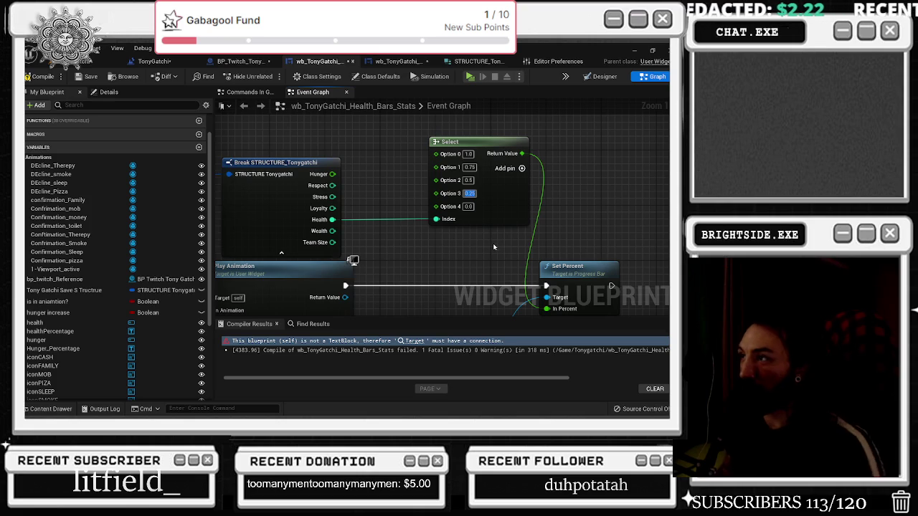
scroll(486, 222, down, 2)
click(552, 262)
scroll(473, 217, down, 1)
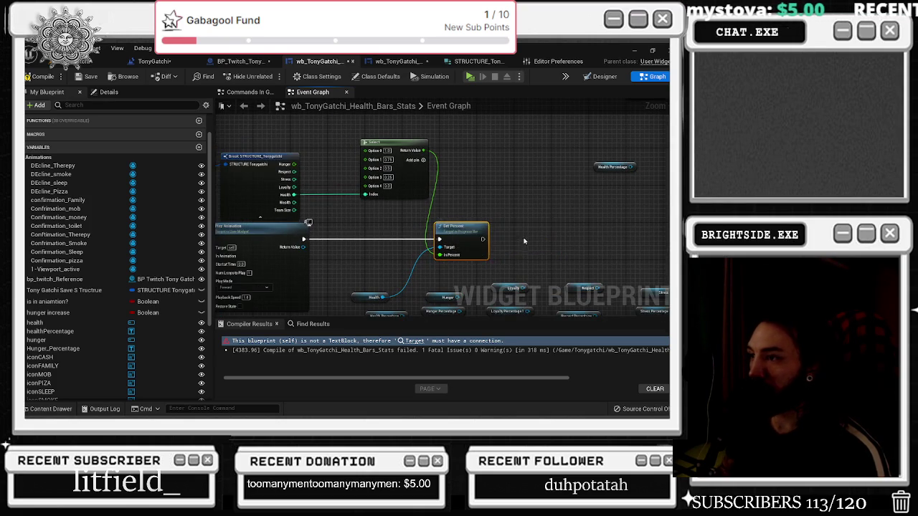
Add a SetText node for Health Percentage and place it right after Set Percent
drag(445, 236, 431, 194)
drag(388, 272, 505, 208)
text(set text)
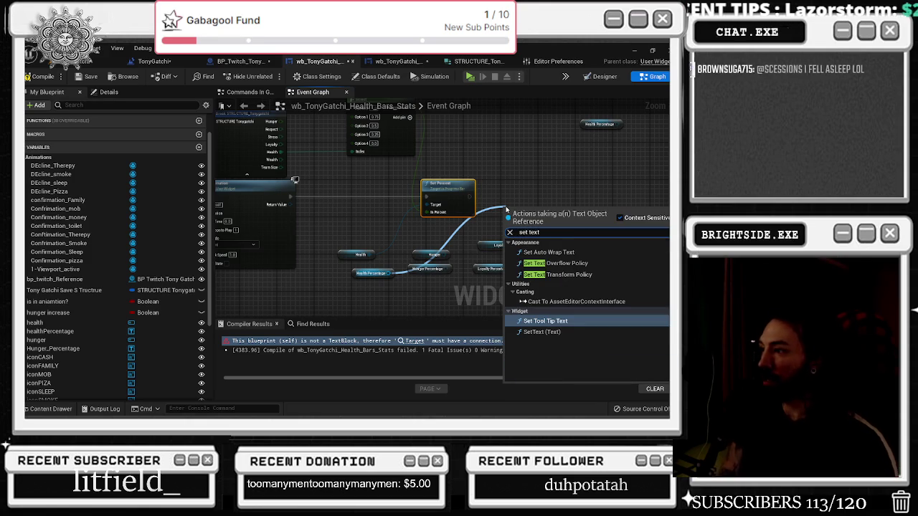
key(Return)
drag(505, 194, 466, 177)
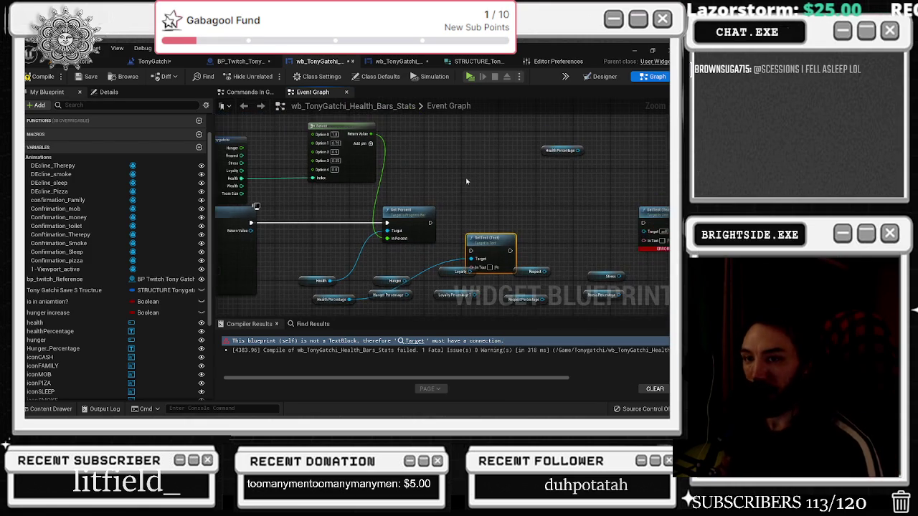
scroll(484, 238, up, 2)
mouse_move(484, 237)
mouse_down()
mouse_move(438, 226)
mouse_move(436, 214)
mouse_move(505, 149)
mouse_up()
mouse_move(315, 269)
mouse_down()
mouse_move(315, 213)
mouse_move(328, 194)
mouse_move(398, 159)
mouse_move(412, 163)
mouse_move(402, 246)
mouse_up()
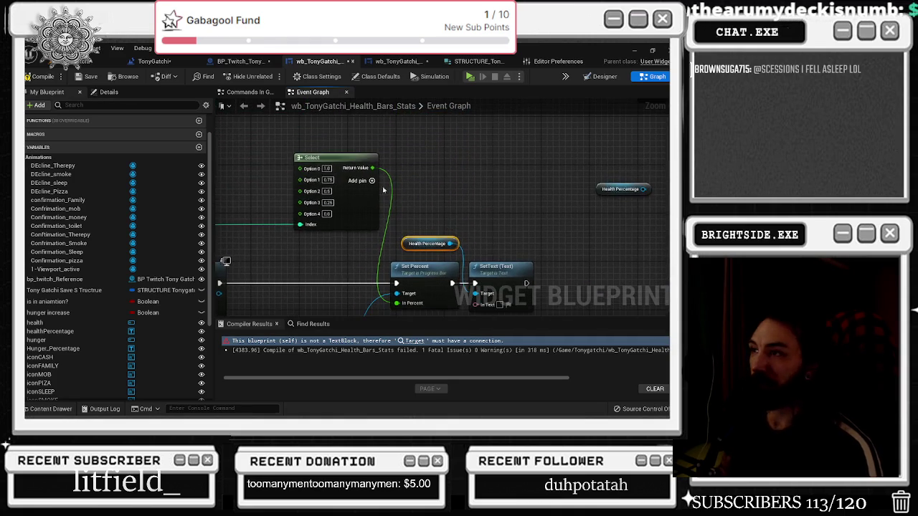
Rearrange the Health, Select and structure nodes around Set Percent
click(325, 165)
drag(446, 173, 365, 130)
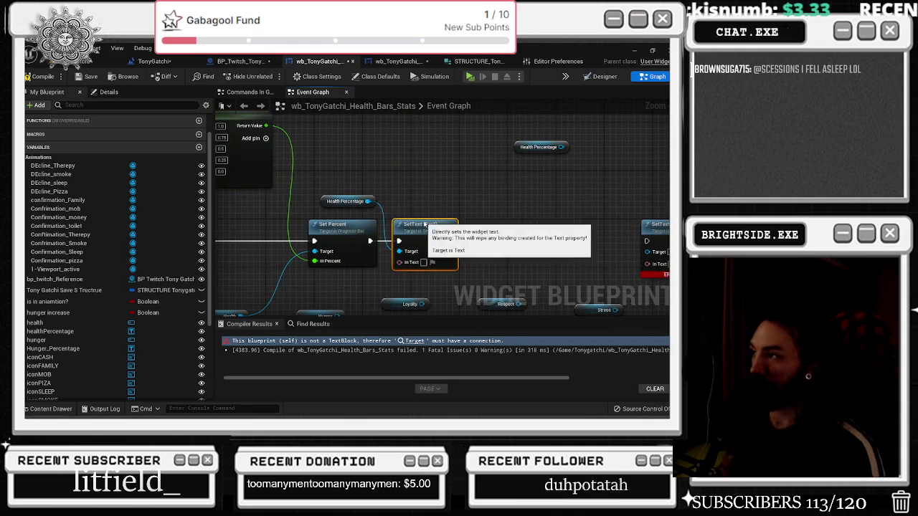
click(453, 206)
drag(452, 205, 456, 186)
drag(309, 218, 396, 188)
mouse_move(304, 274)
mouse_down()
mouse_move(347, 244)
mouse_move(410, 225)
mouse_up()
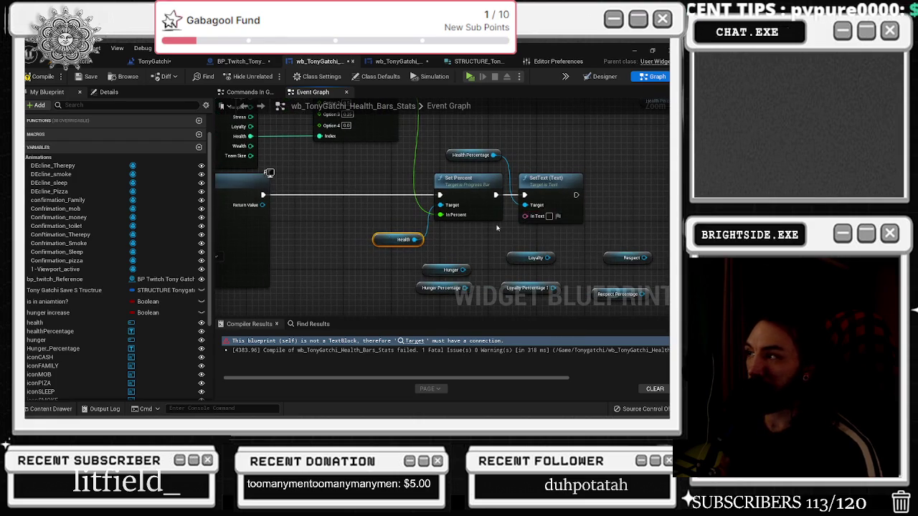
drag(510, 226, 476, 267)
drag(361, 284, 411, 285)
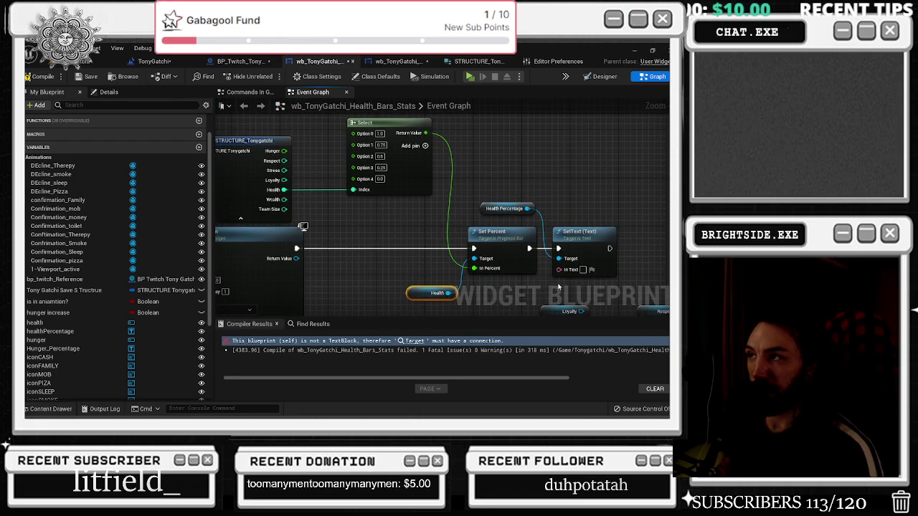
Add a Select node feeding SetText's In Text pin
mouse_move(565, 273)
mouse_down()
mouse_move(539, 178)
mouse_move(465, 138)
mouse_up()
text(select)
key(Return)
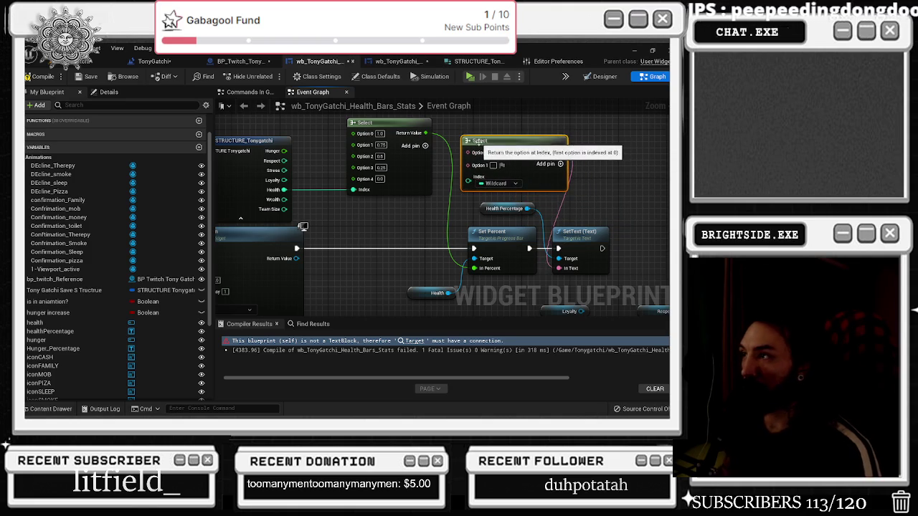
Expand the new Select node to five options and tidy the nodes around it
click(560, 164)
click(560, 164)
click(560, 164)
drag(518, 150, 512, 132)
drag(484, 210, 496, 295)
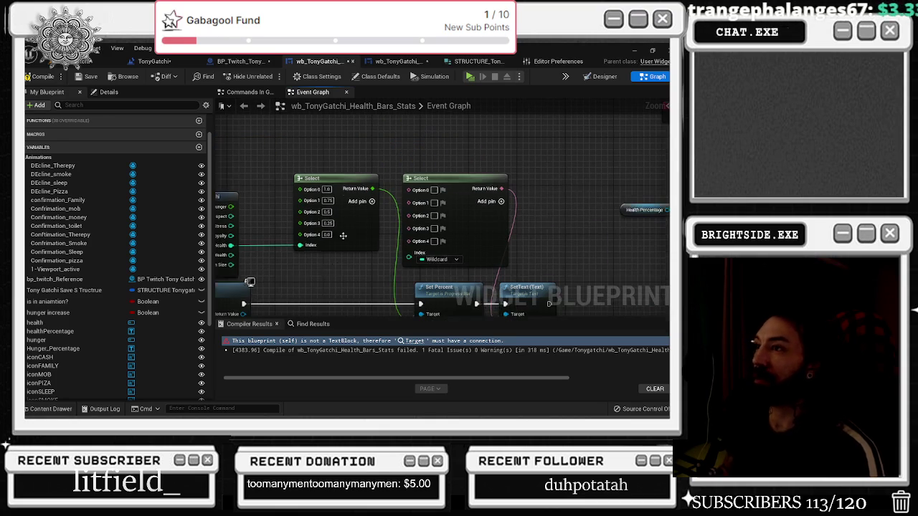
click(337, 178)
drag(442, 176, 493, 180)
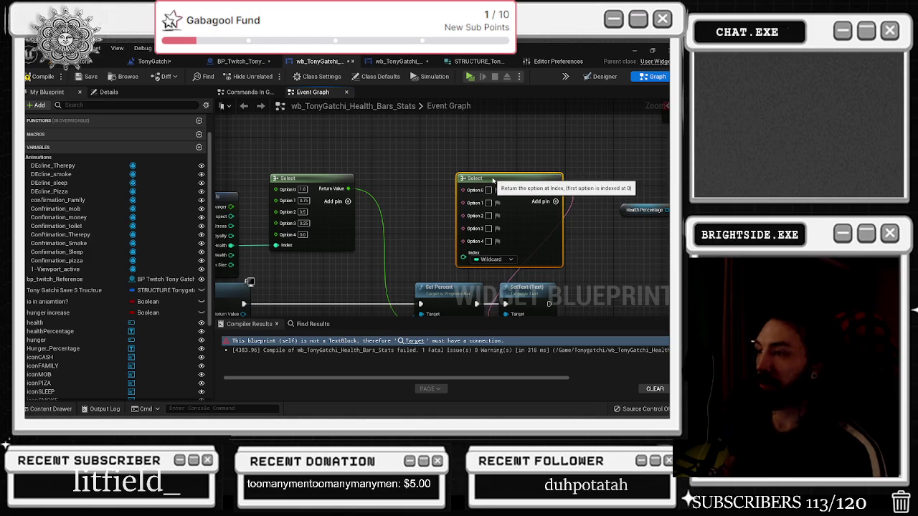
Multiply the first Select's output by 100.0 with a Multiply node
drag(347, 191, 371, 192)
text(mui)
key(BackSpace)
text(l)
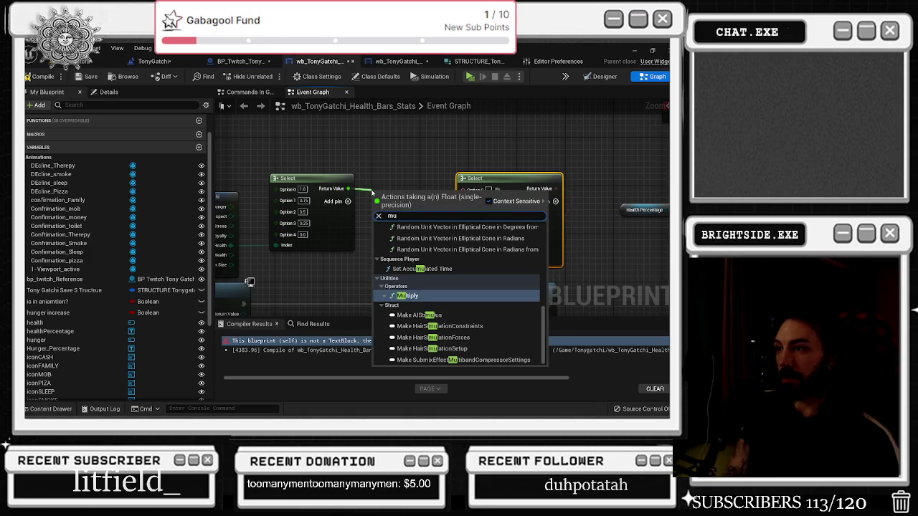
key(Return)
click(391, 208)
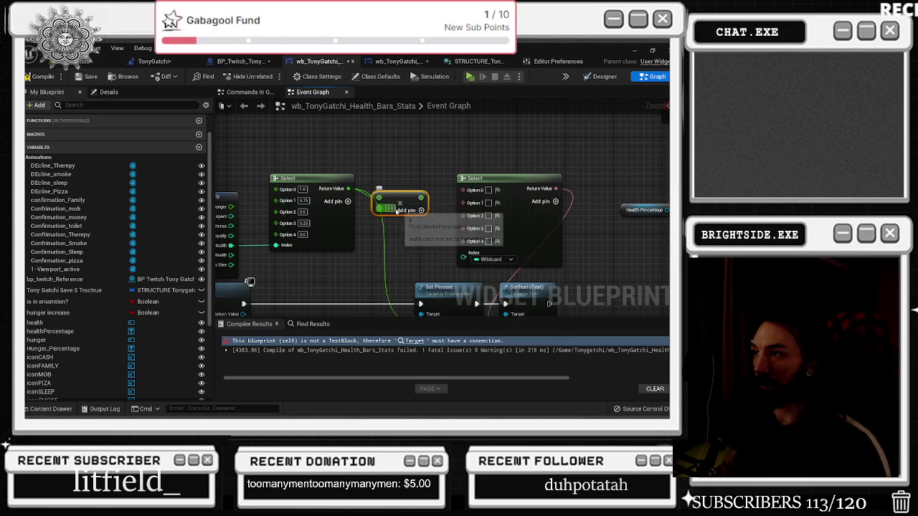
click(452, 192)
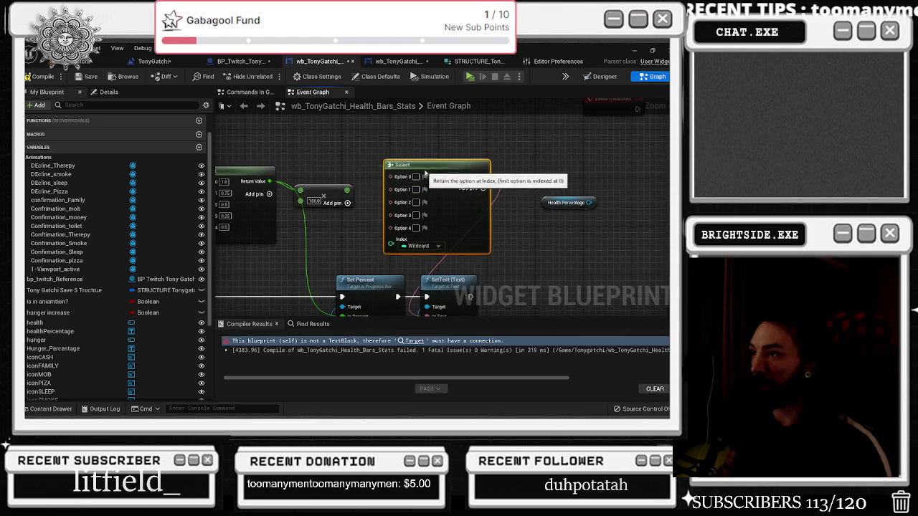
drag(348, 191, 348, 179)
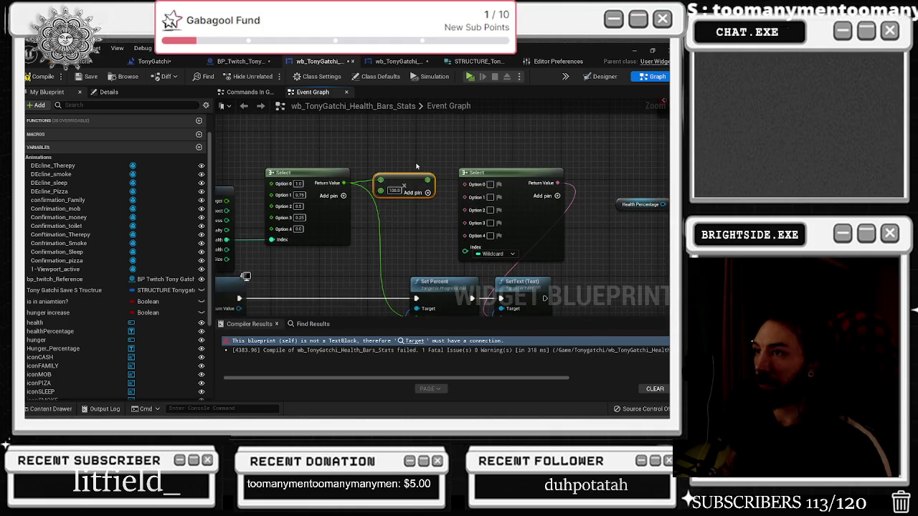
drag(417, 184, 417, 189)
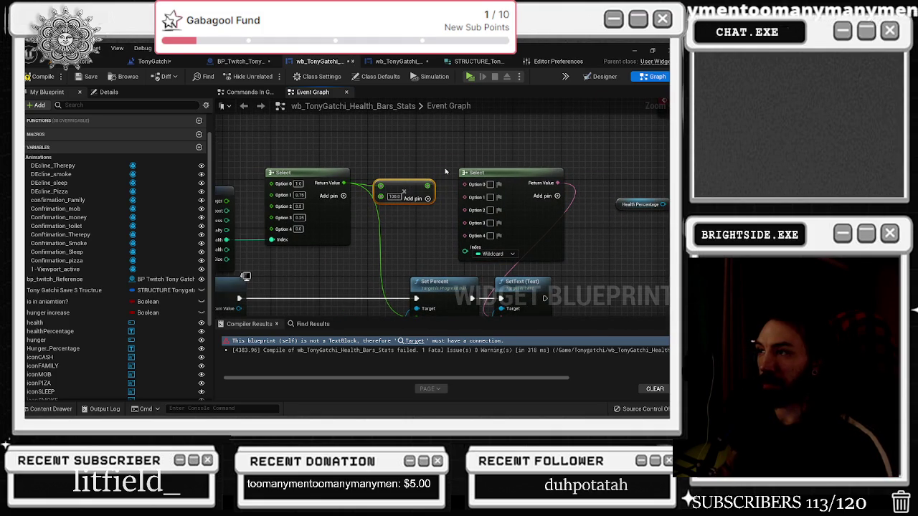
click(477, 173)
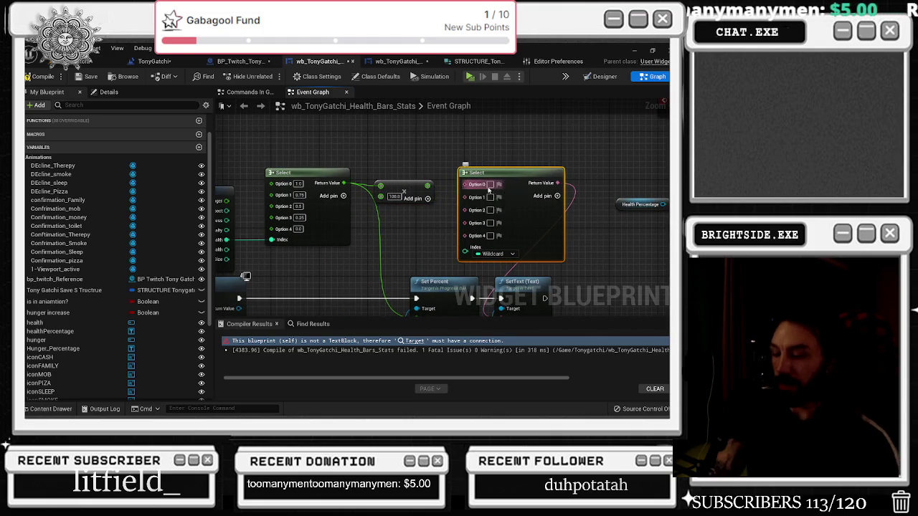
Delete the second Select and add a text node feeding SetText from the search
key(Delete)
drag(493, 280, 467, 209)
text(asettext)
key(Return)
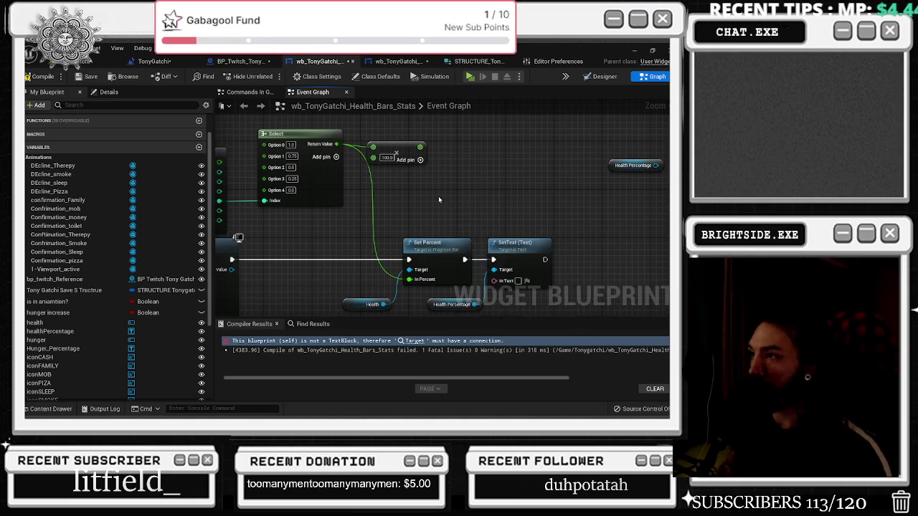
Place a string Append node and wire the ×100 value through it into SetText's text
right_click(439, 199)
text(append)
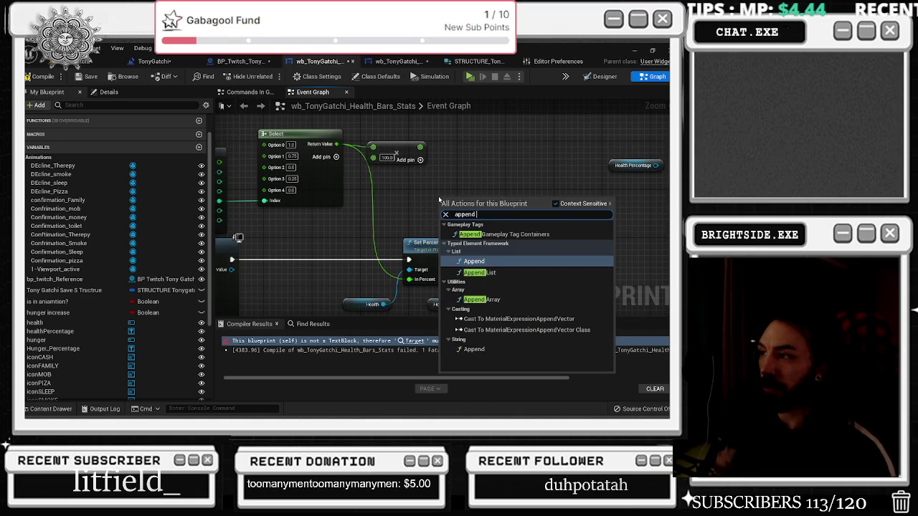
key(Return)
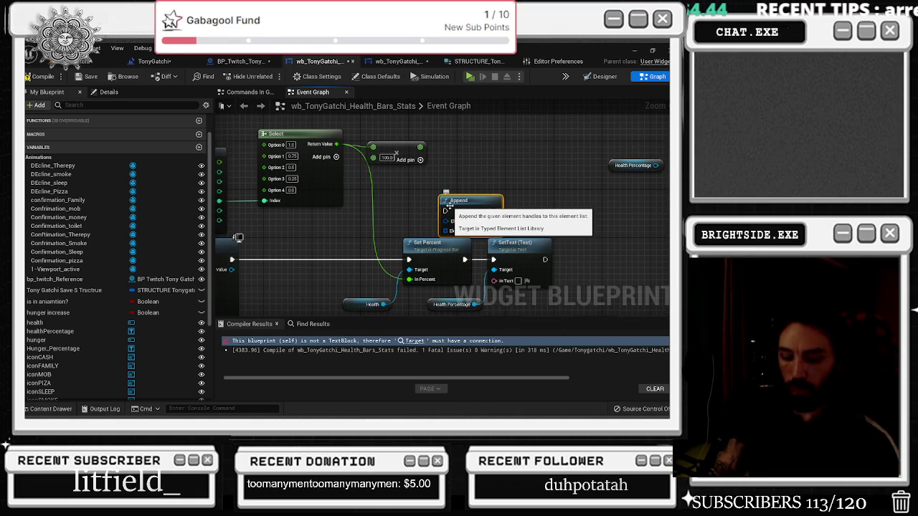
key(Delete)
right_click(446, 212)
text(apend st)
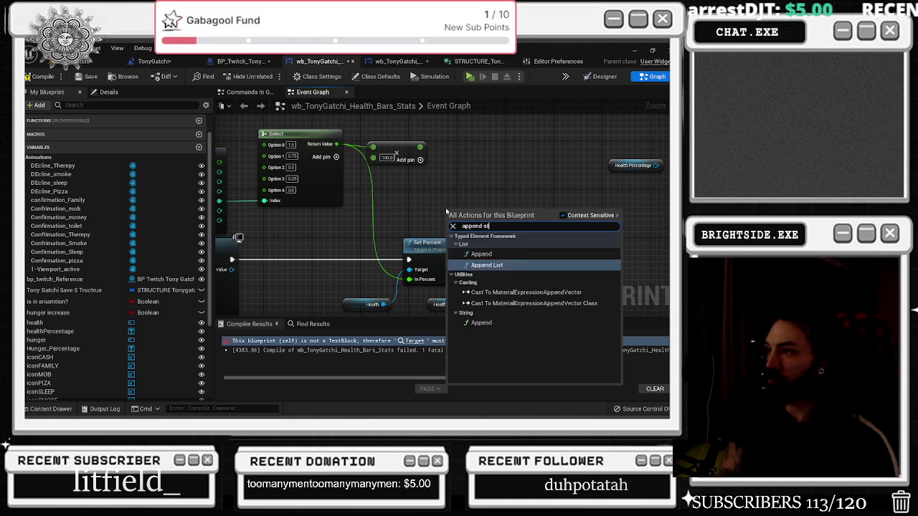
key(Return)
drag(452, 205, 434, 183)
click(471, 167)
mouse_move(486, 198)
mouse_down()
mouse_move(500, 287)
mouse_move(494, 281)
mouse_up()
mouse_move(453, 188)
mouse_down()
mouse_move(463, 153)
mouse_move(500, 153)
mouse_up()
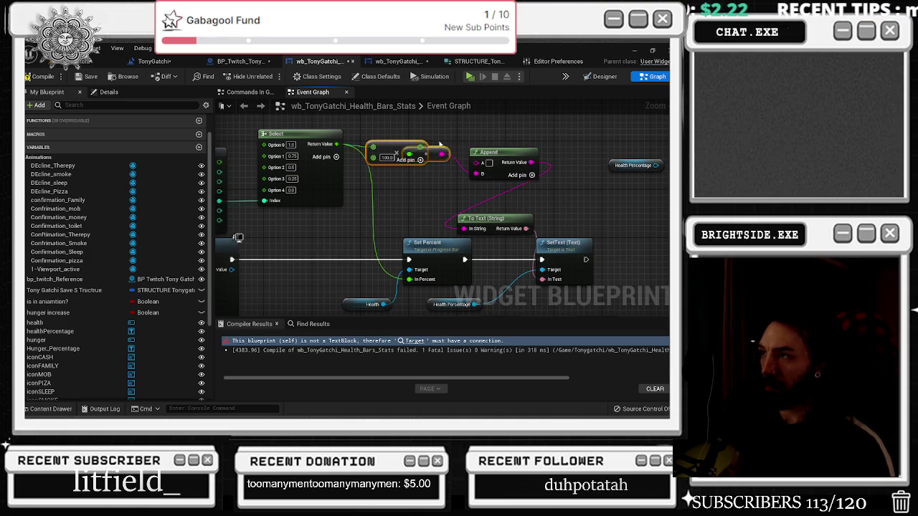
Arrange the To Text, Append and SetText nodes neatly in a row
mouse_move(426, 153)
mouse_down()
mouse_move(466, 164)
mouse_move(408, 177)
mouse_up()
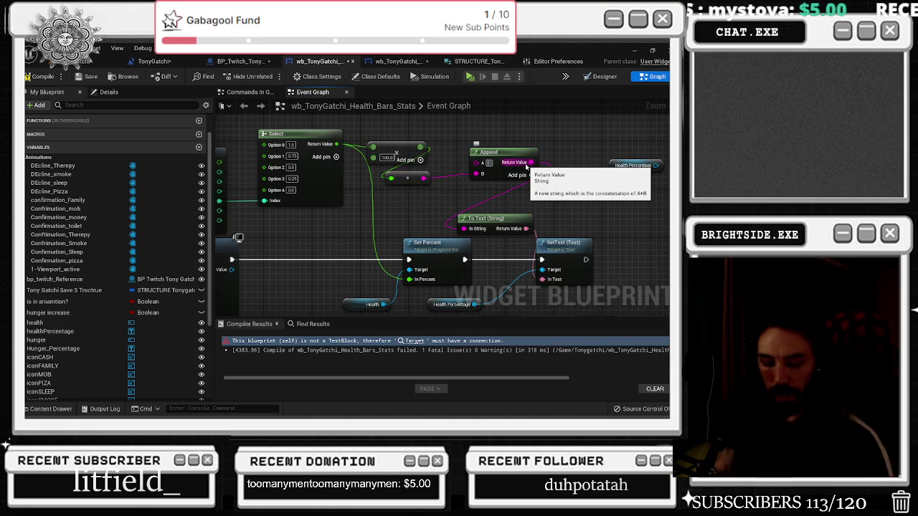
drag(526, 167, 499, 172)
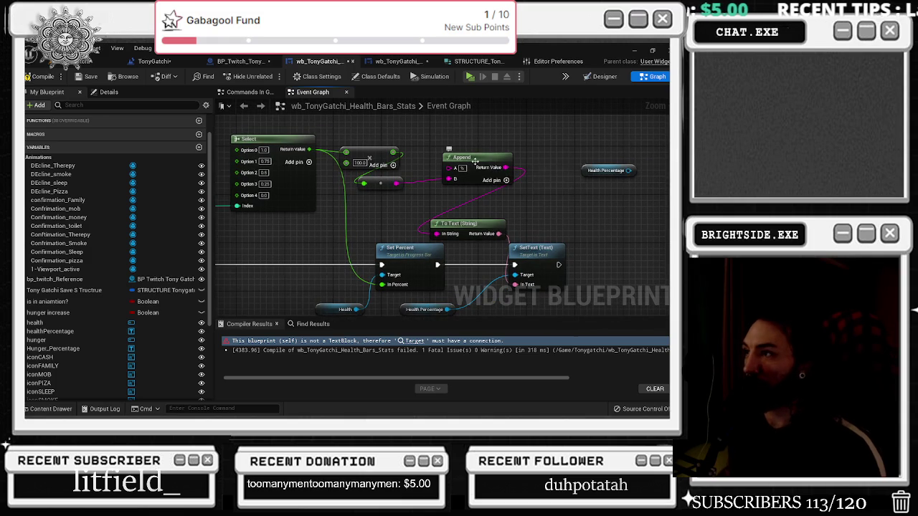
drag(385, 186, 398, 179)
drag(469, 157, 480, 157)
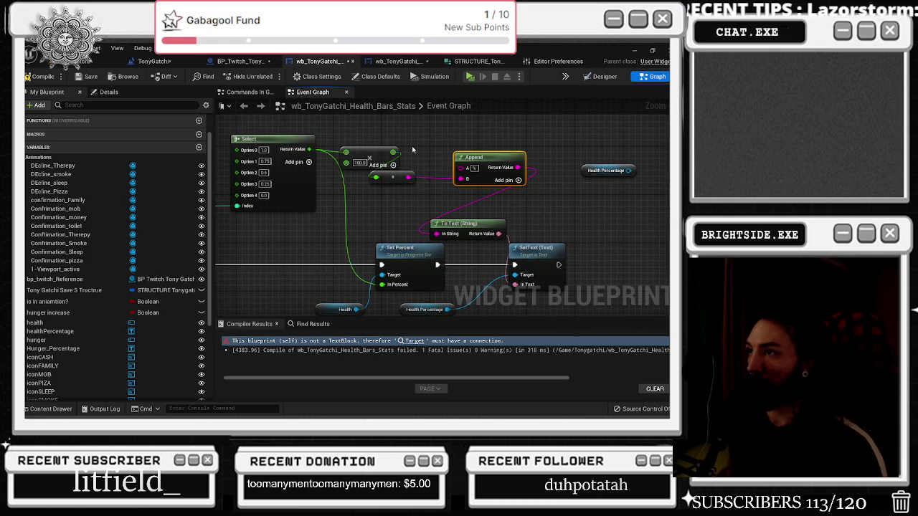
mouse_move(471, 213)
mouse_down()
mouse_move(405, 193)
mouse_move(474, 247)
mouse_move(487, 245)
mouse_up()
drag(415, 210, 477, 185)
scroll(476, 185, down, 1)
Move Set Percent, the Health getter and Health Percentage beside SetText and To Text
click(492, 231)
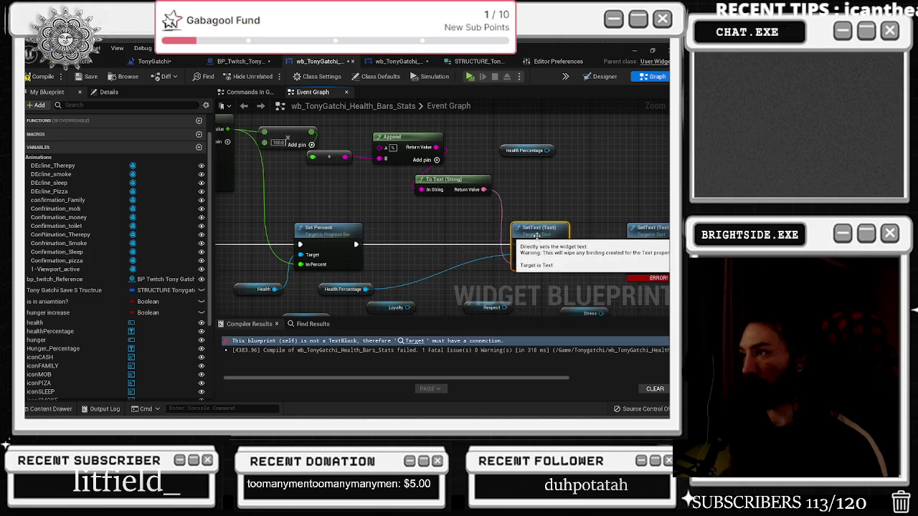
scroll(384, 244, down, 1)
drag(383, 244, 438, 244)
drag(294, 278, 350, 216)
mouse_move(381, 280)
mouse_down()
mouse_move(482, 245)
mouse_move(468, 219)
mouse_up()
scroll(468, 219, down, 3)
Reposition Health Percentage and marquee-select the whole health progress-bar and text chain
drag(333, 219, 666, 282)
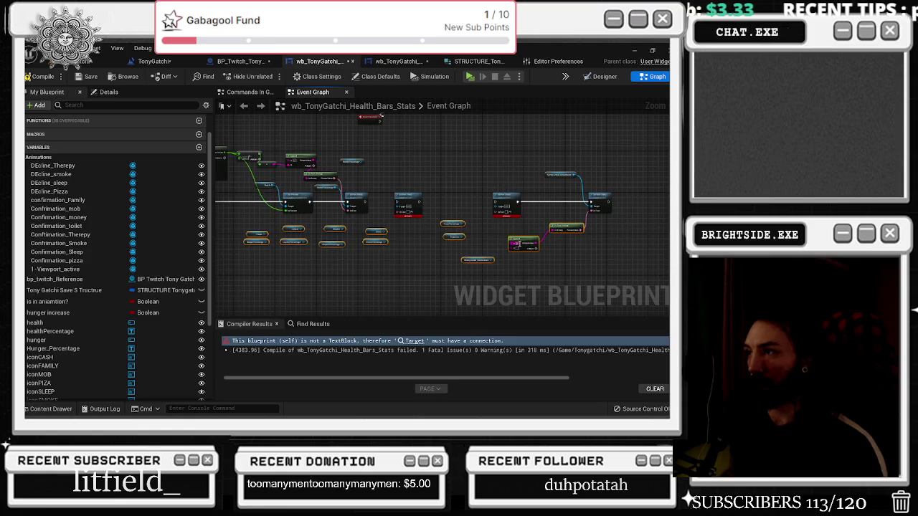
drag(405, 179, 652, 246)
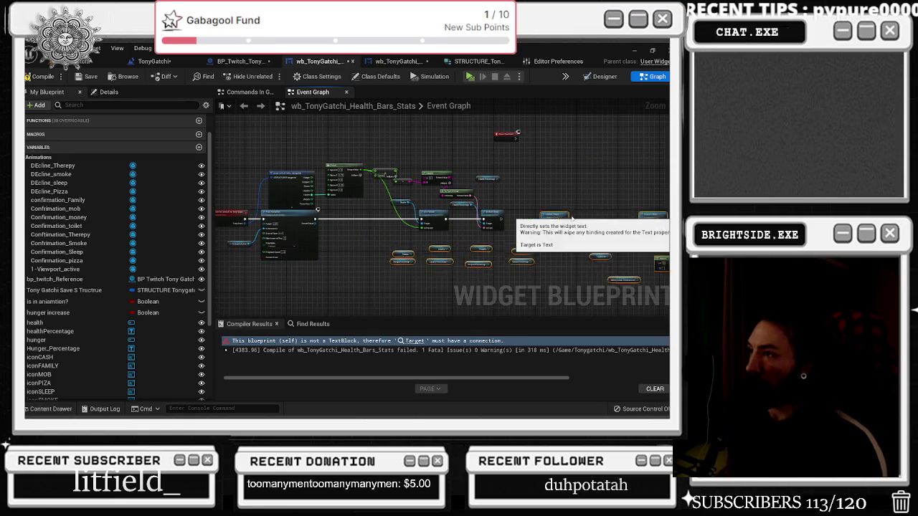
scroll(473, 238, up, 3)
drag(414, 225, 514, 300)
drag(385, 271, 390, 252)
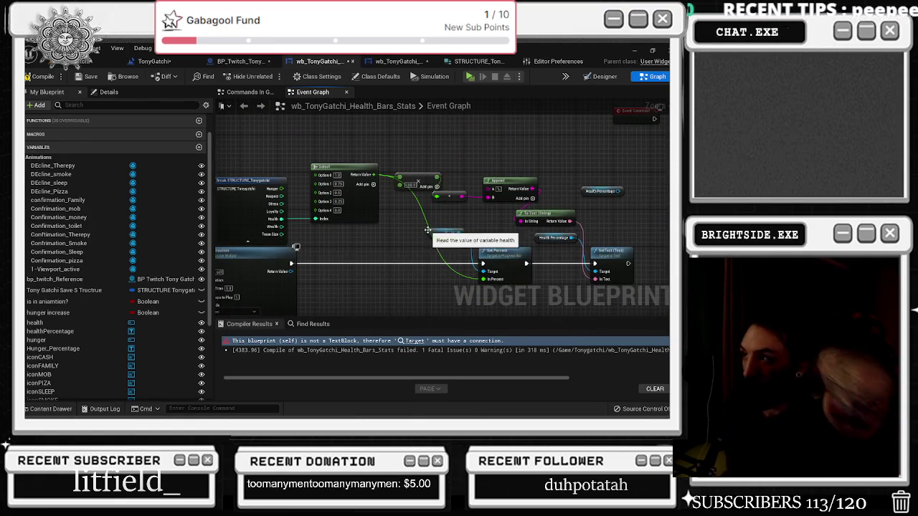
drag(602, 191, 510, 186)
scroll(510, 186, down, 2)
mouse_move(324, 187)
mouse_down()
mouse_move(495, 290)
mouse_move(543, 279)
mouse_up()
Collapse the selected health nodes into a 'health check' graph, wiring its Inputs to Set Percent and Set Text to its Outputs
right_click(471, 238)
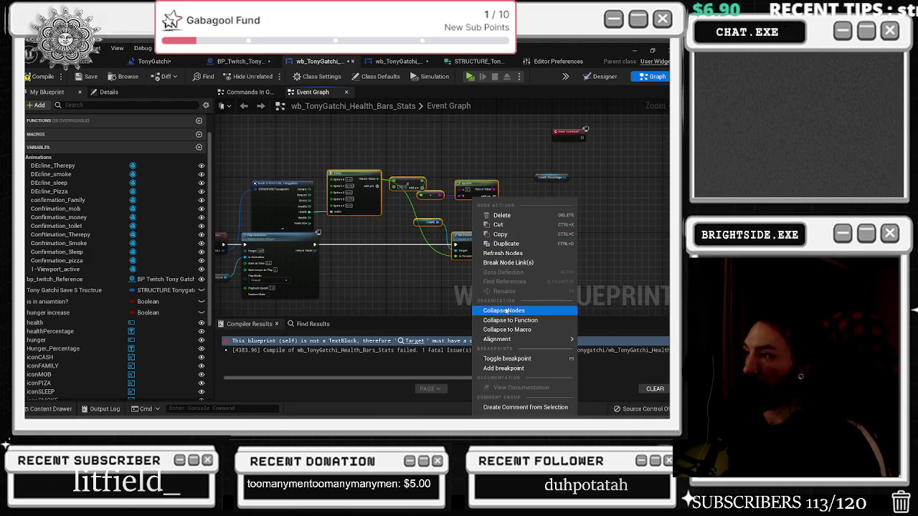
click(504, 309)
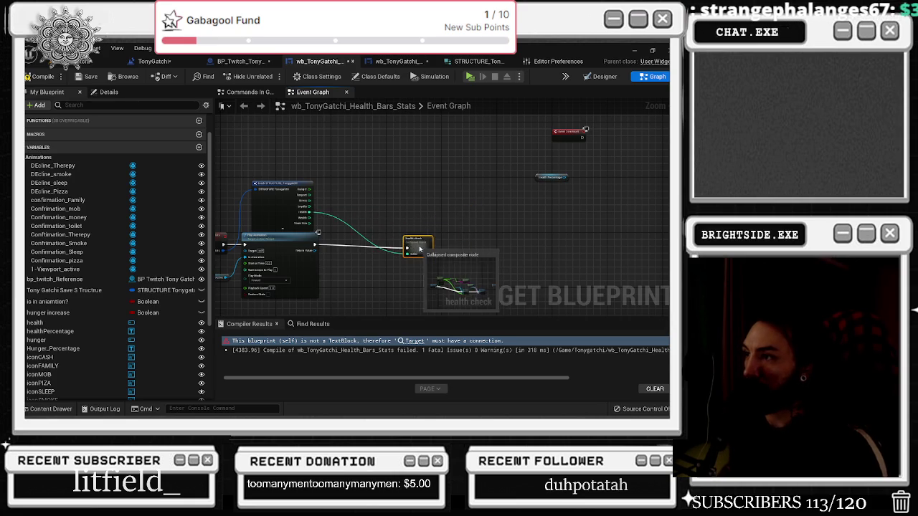
double_click(457, 216)
drag(231, 215, 233, 264)
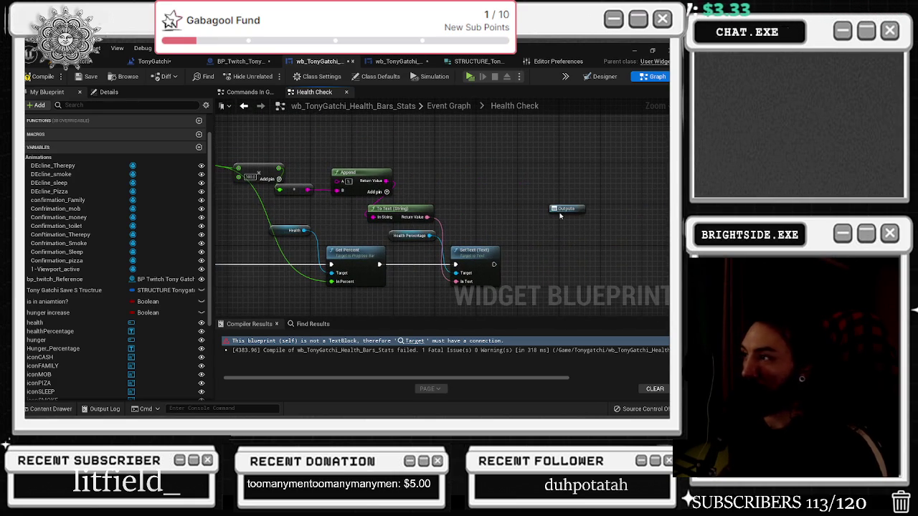
drag(494, 264, 542, 251)
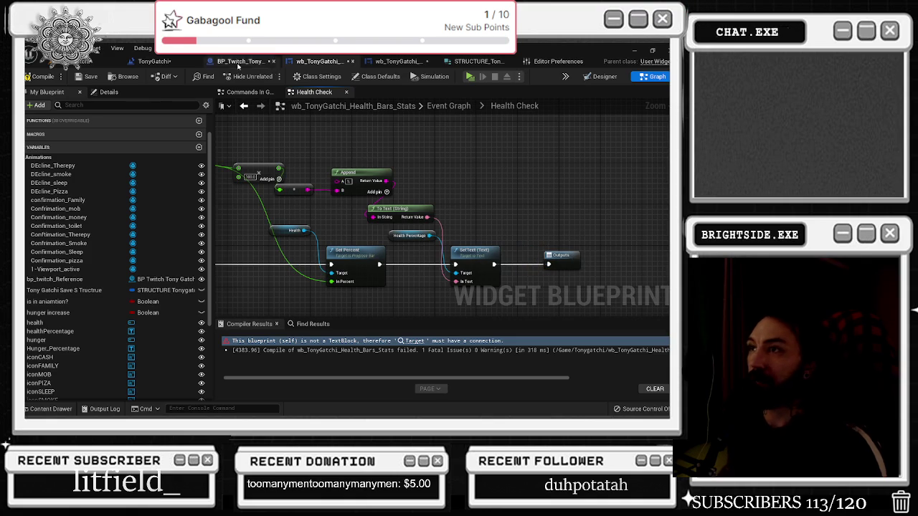
click(245, 106)
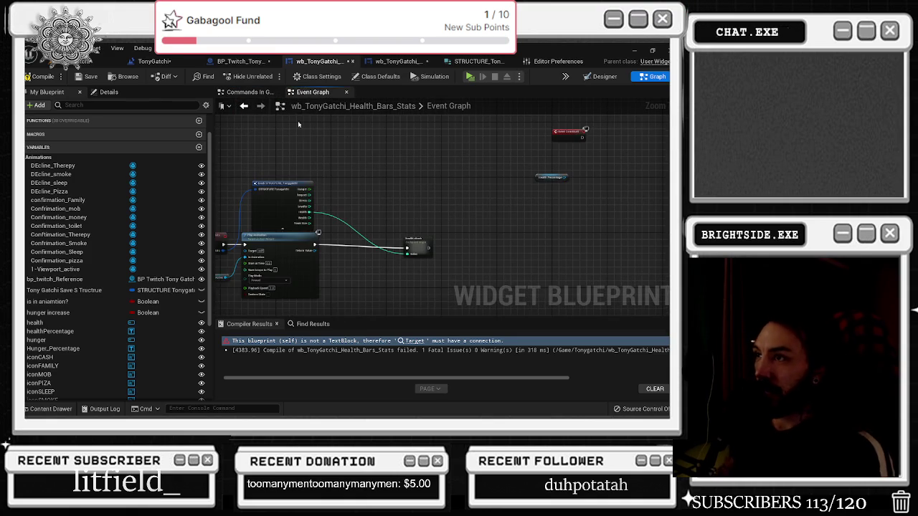
Place a copy of the health check node beside the original
mouse_move(300, 177)
mouse_down()
mouse_move(406, 174)
mouse_move(378, 176)
mouse_move(346, 133)
mouse_up()
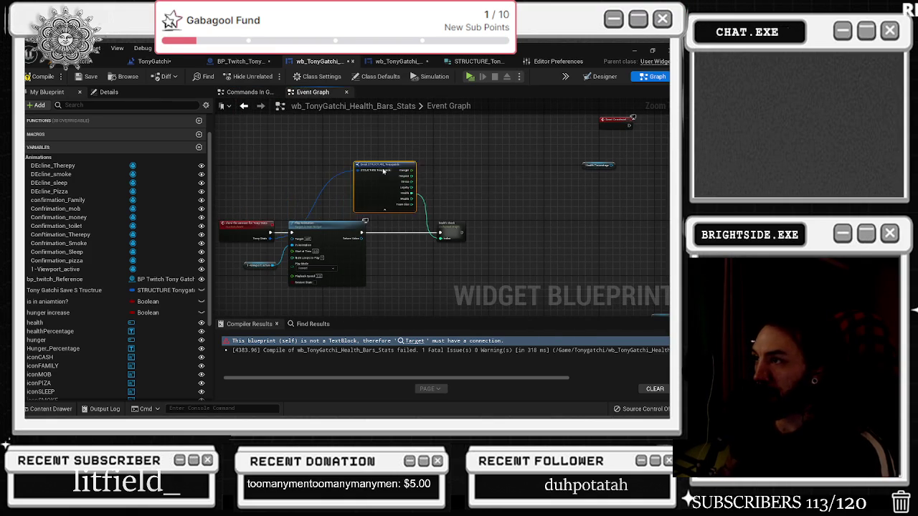
click(392, 241)
scroll(423, 235, up, 2)
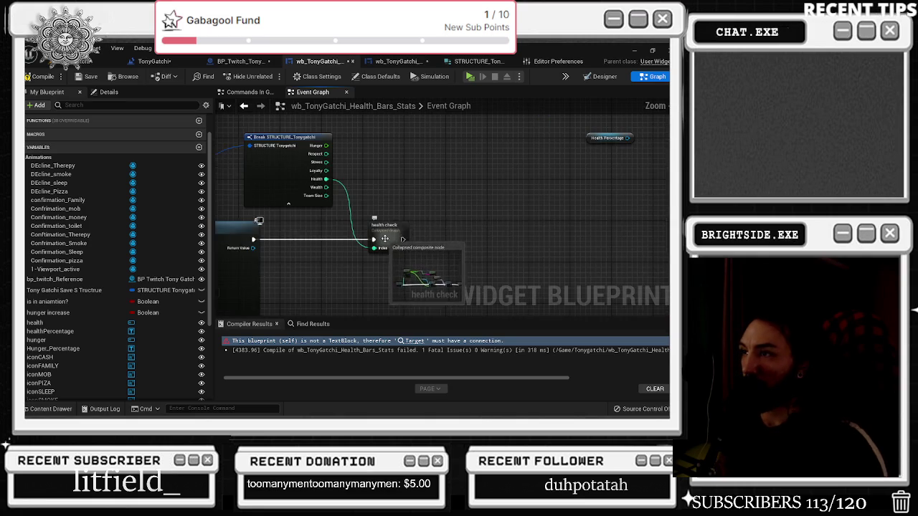
mouse_move(478, 226)
mouse_down()
mouse_move(489, 233)
mouse_move(482, 247)
mouse_move(465, 215)
mouse_move(455, 234)
mouse_up()
Copy and paste the Hunger and Hunger Percentage getters for use in the duplicate
click(515, 184)
mouse_move(516, 185)
mouse_down()
mouse_move(388, 210)
mouse_move(440, 101)
mouse_move(414, 182)
mouse_move(479, 273)
mouse_up()
click(340, 162)
key(ctrl+v)
drag(360, 192, 419, 257)
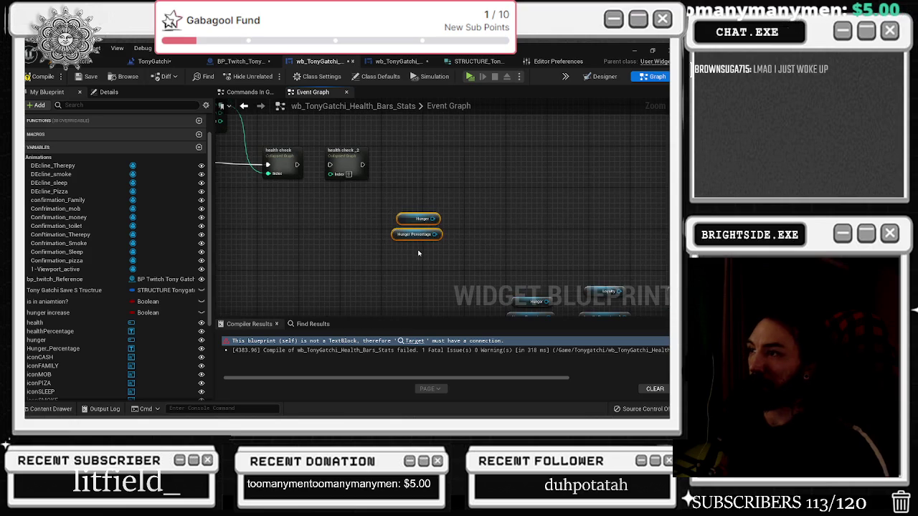
key(Delete)
In health check_2, feed Hunger into Set Percent and Hunger Percentage into Set Text, replacing the Health getter
double_click(354, 173)
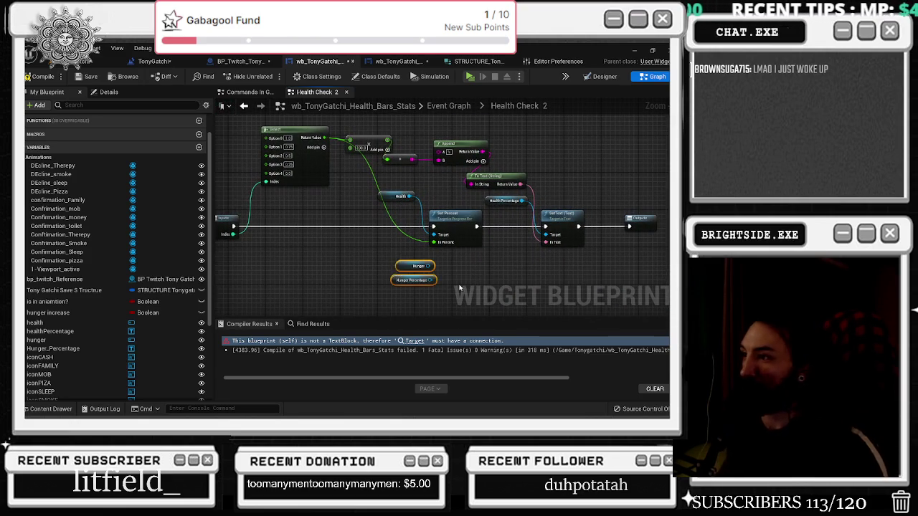
drag(429, 266, 434, 235)
click(400, 197)
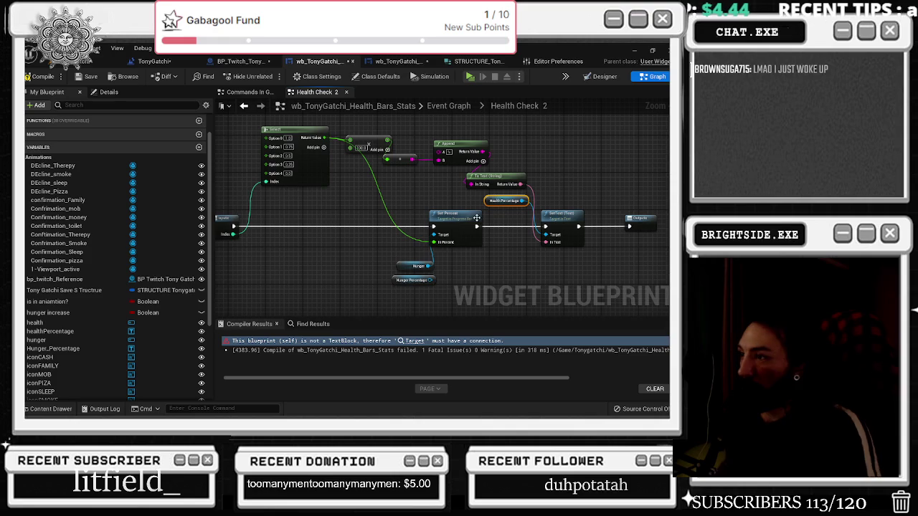
key(Delete)
mouse_move(415, 279)
mouse_down()
mouse_move(481, 268)
mouse_move(596, 277)
mouse_move(546, 243)
mouse_up()
click(519, 181)
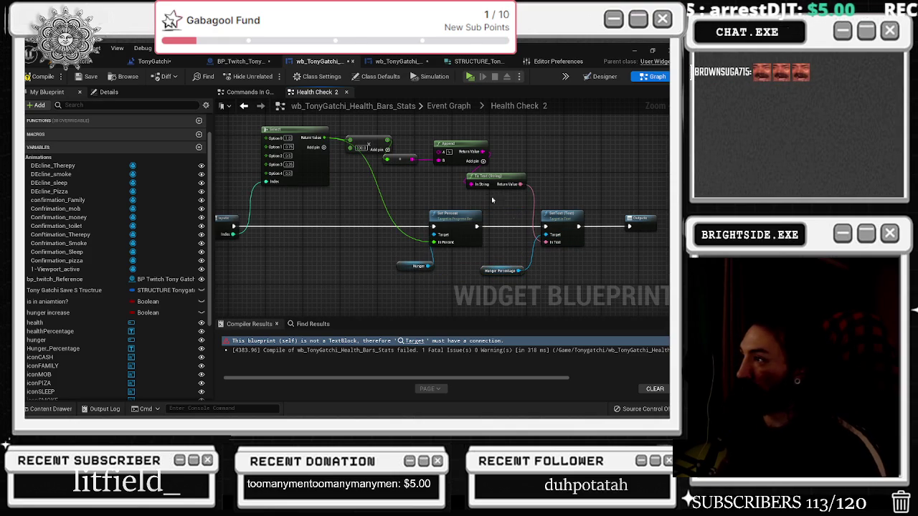
drag(519, 181, 534, 180)
Tidy the health check_2 layout, shifting the Select chain and Inputs node left
drag(367, 148, 412, 173)
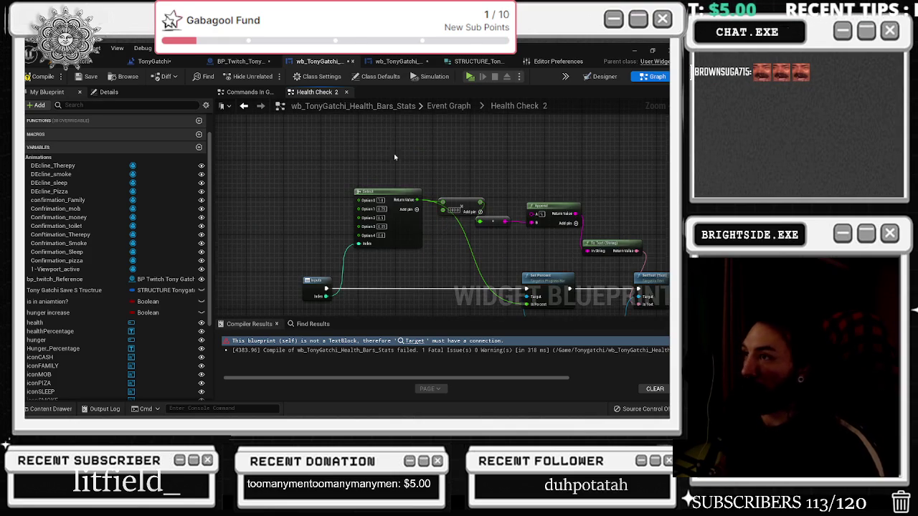
drag(499, 213, 516, 230)
click(520, 198)
drag(357, 173, 534, 216)
drag(388, 192, 373, 193)
drag(309, 280, 290, 281)
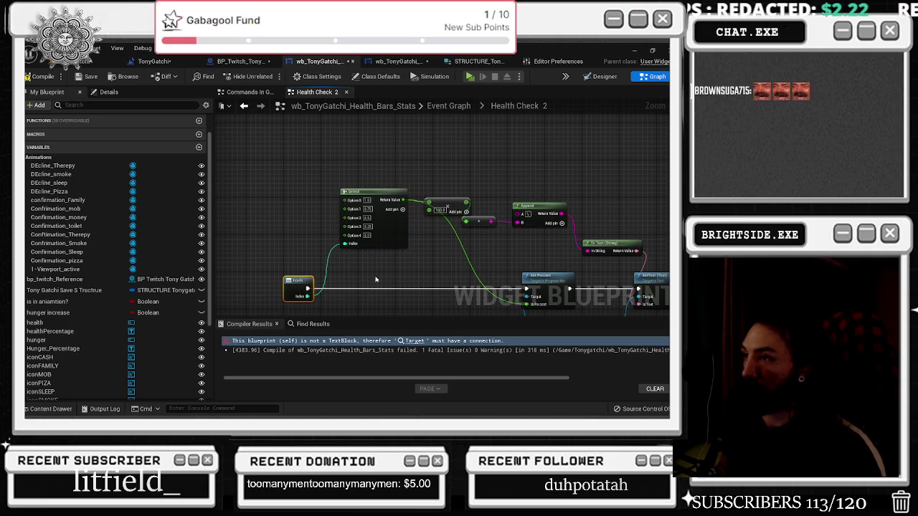
mouse_move(362, 273)
mouse_down()
mouse_move(373, 260)
mouse_move(370, 222)
mouse_up()
click(244, 106)
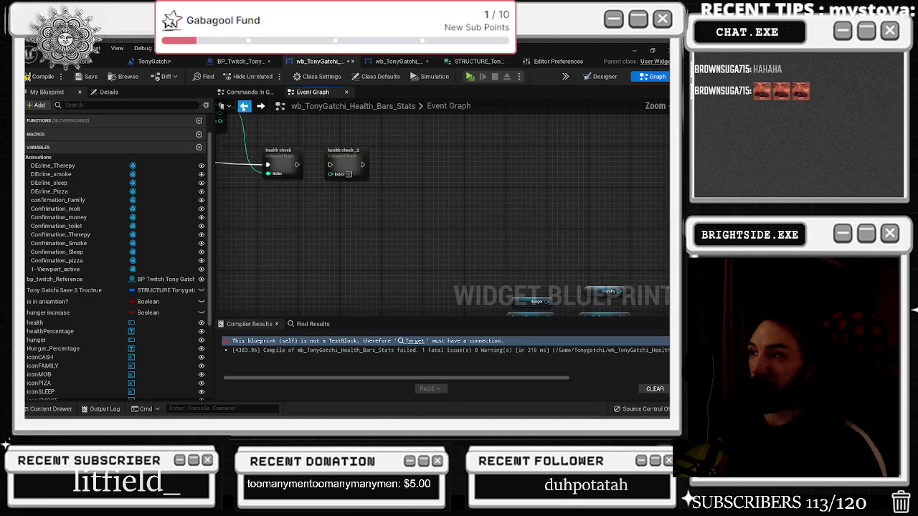
Rename the copy 'hunger check' and chain it after health check, fed by Break's Hunger pin
click(385, 205)
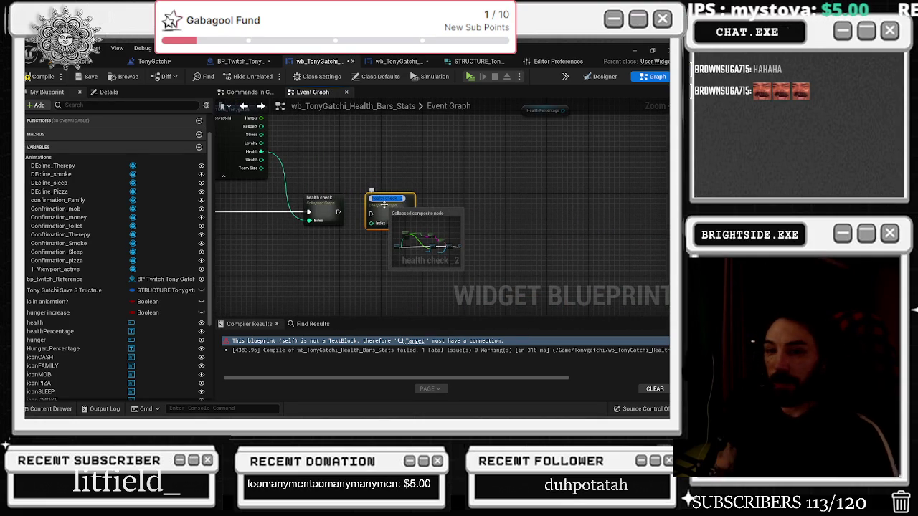
text(hunger check)
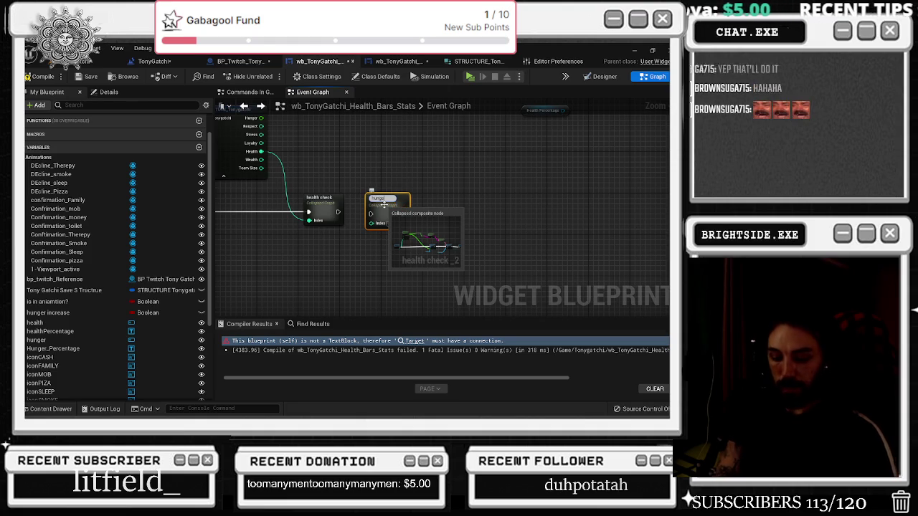
key(Return)
drag(338, 212, 365, 215)
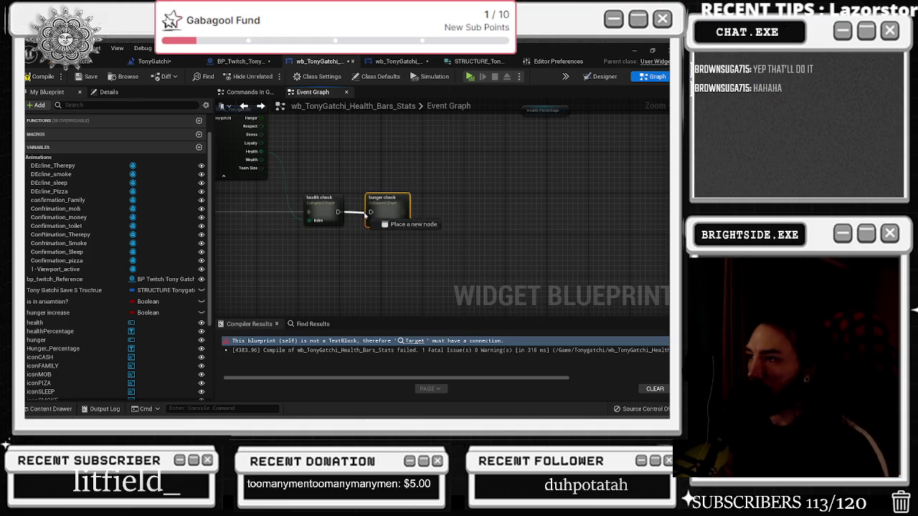
drag(371, 160, 472, 176)
mouse_move(404, 155)
mouse_down()
mouse_move(367, 175)
mouse_move(423, 265)
mouse_move(476, 278)
mouse_up()
Inside hunger check, rearrange the Inputs, Select and multiply nodes near Set Percent
double_click(489, 255)
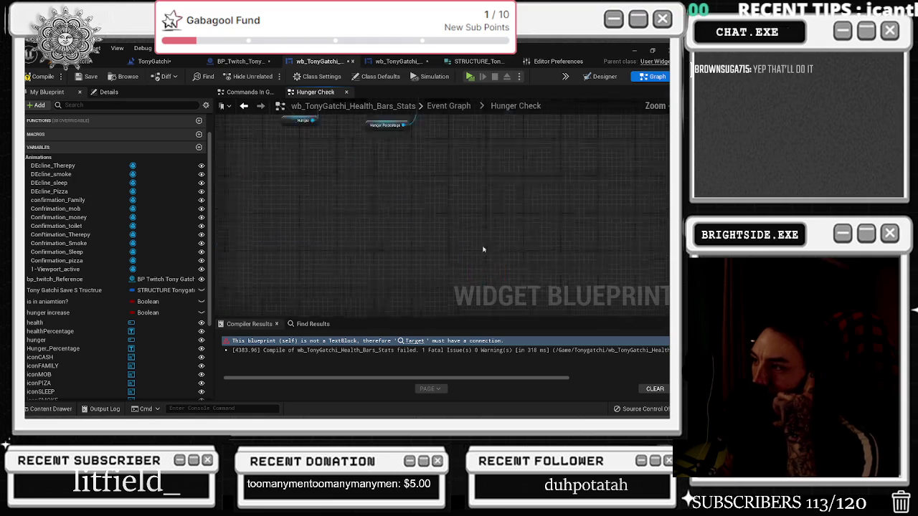
drag(240, 277, 229, 277)
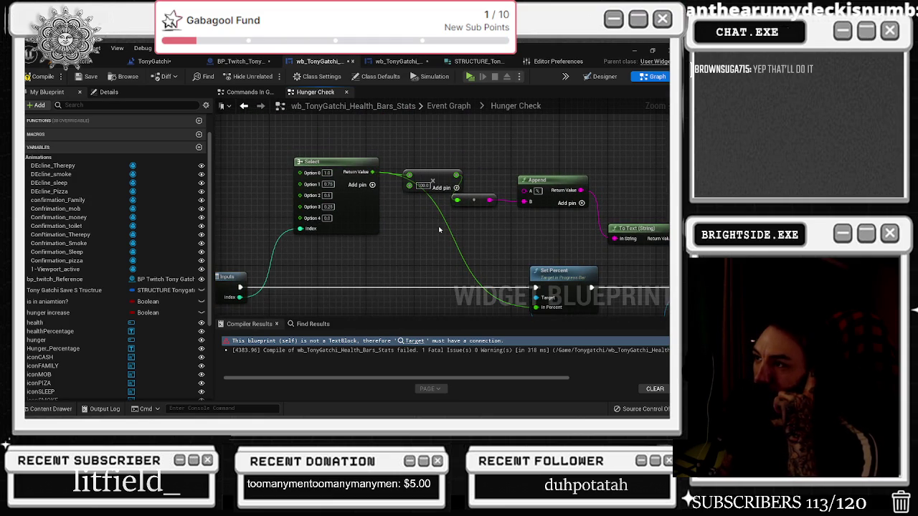
scroll(427, 238, down, 1)
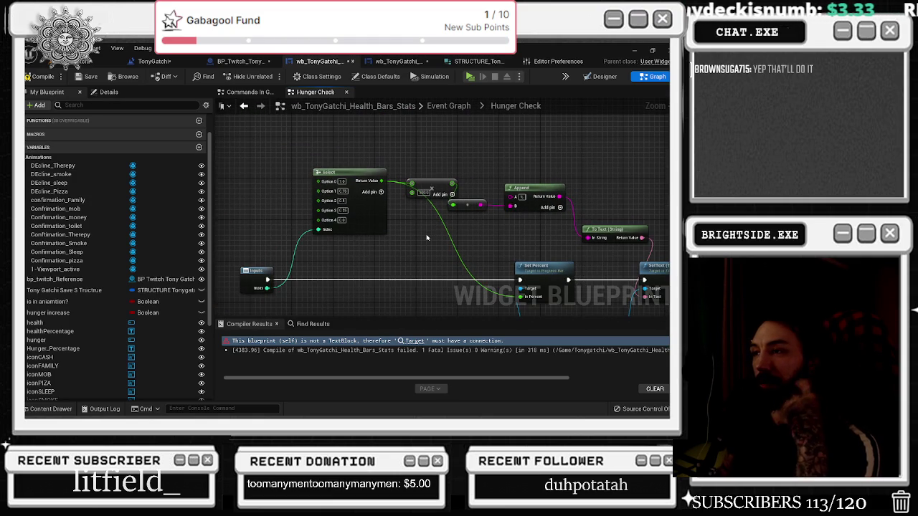
drag(353, 157, 306, 148)
mouse_move(256, 283)
mouse_down()
mouse_move(279, 270)
mouse_move(271, 274)
mouse_move(295, 289)
mouse_move(327, 265)
mouse_move(388, 208)
mouse_move(389, 169)
mouse_move(488, 175)
mouse_up()
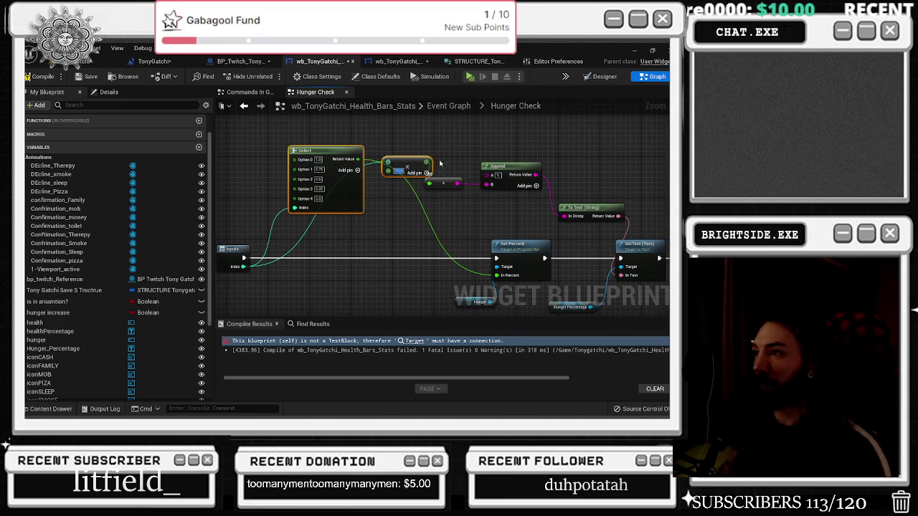
mouse_move(406, 164)
mouse_down()
mouse_move(390, 164)
mouse_move(405, 261)
mouse_move(429, 276)
mouse_up()
click(396, 162)
Add a Divide node from Index and feed its result into the multiply node
drag(248, 269, 269, 287)
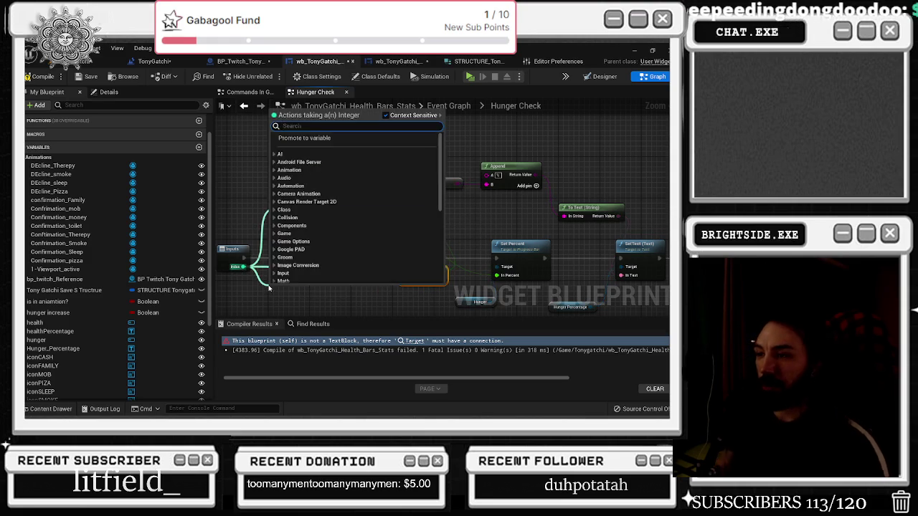
text(divid)
key(Return)
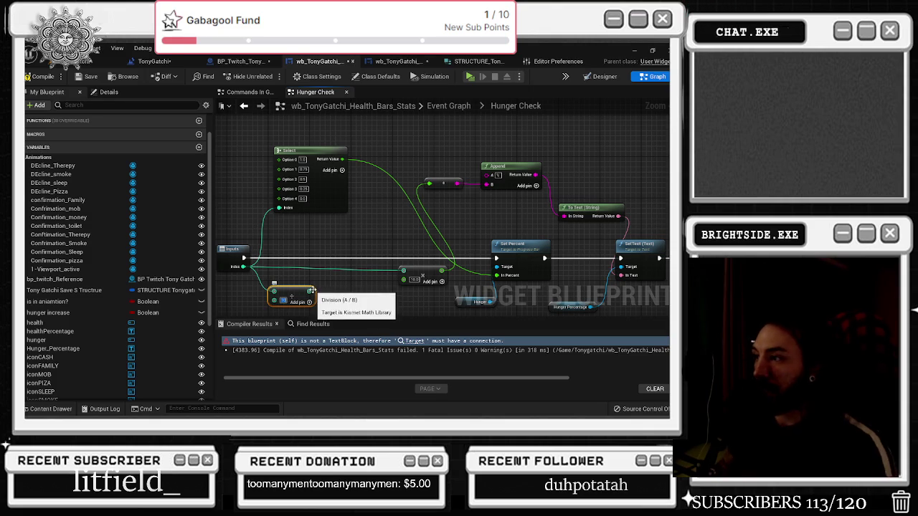
mouse_move(309, 291)
mouse_down()
mouse_move(523, 288)
mouse_move(415, 284)
mouse_up()
drag(301, 292, 310, 231)
drag(391, 271, 375, 229)
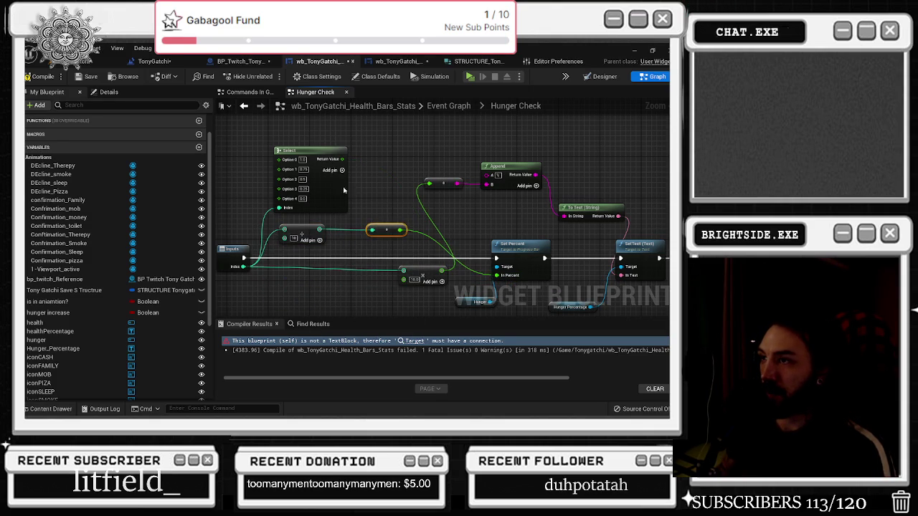
Delete the Select node and move the 10.0 multiply node beside Set Percent and Set Text
click(304, 151)
key(Delete)
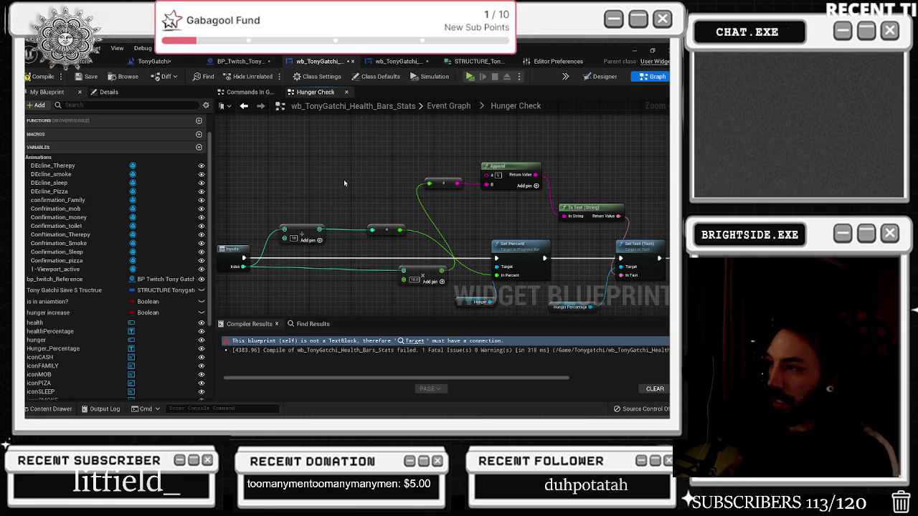
drag(420, 268, 308, 276)
click(434, 253)
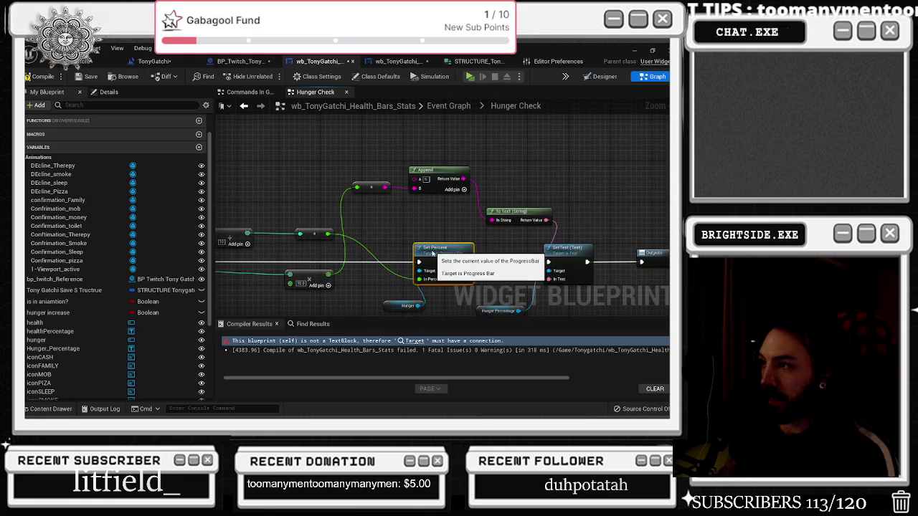
drag(376, 281, 417, 288)
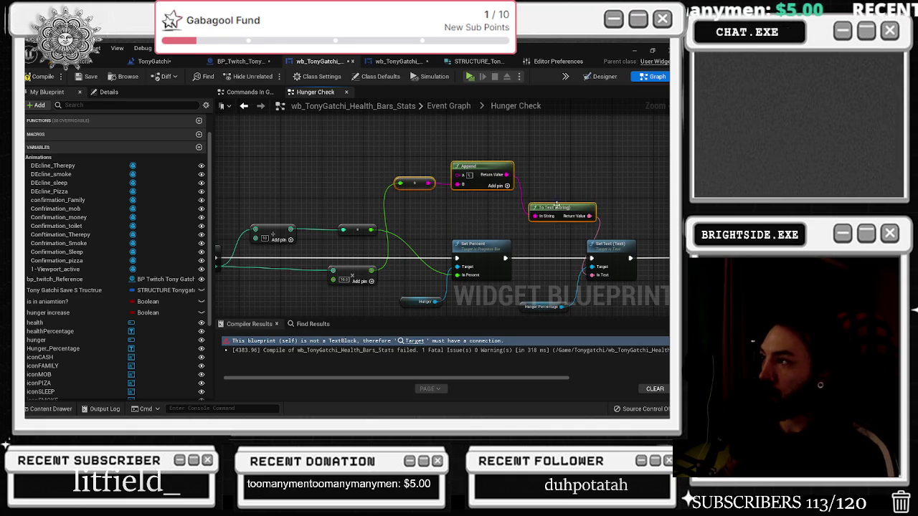
drag(556, 206, 418, 211)
click(482, 252)
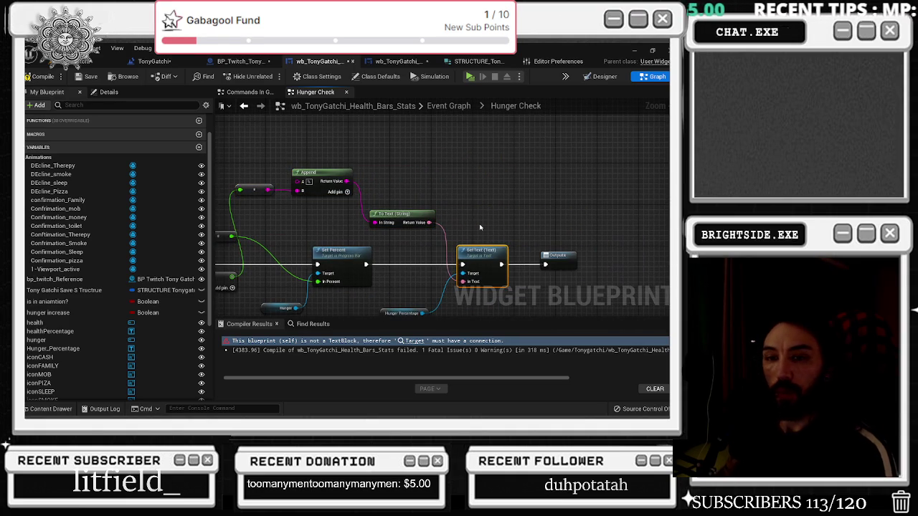
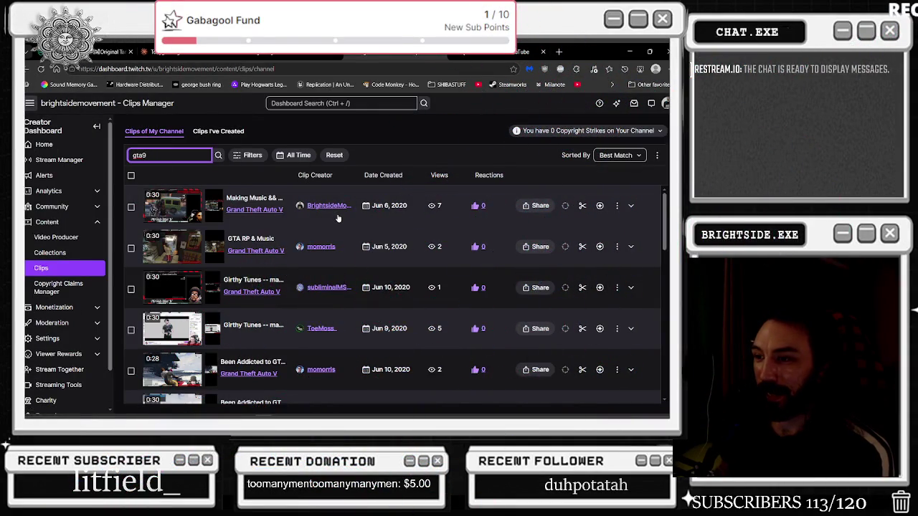
Scroll up and down through the current clips list to review it
scroll(338, 218, down, 5)
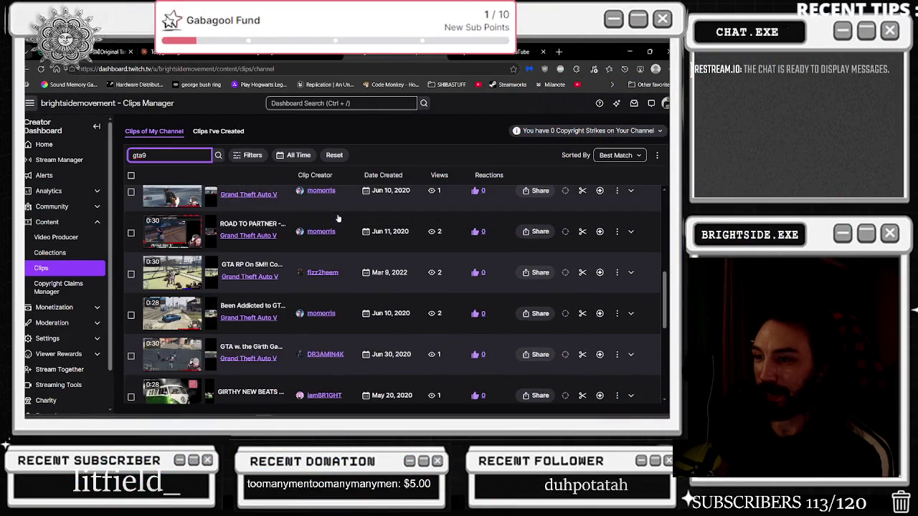
scroll(337, 218, down, 1)
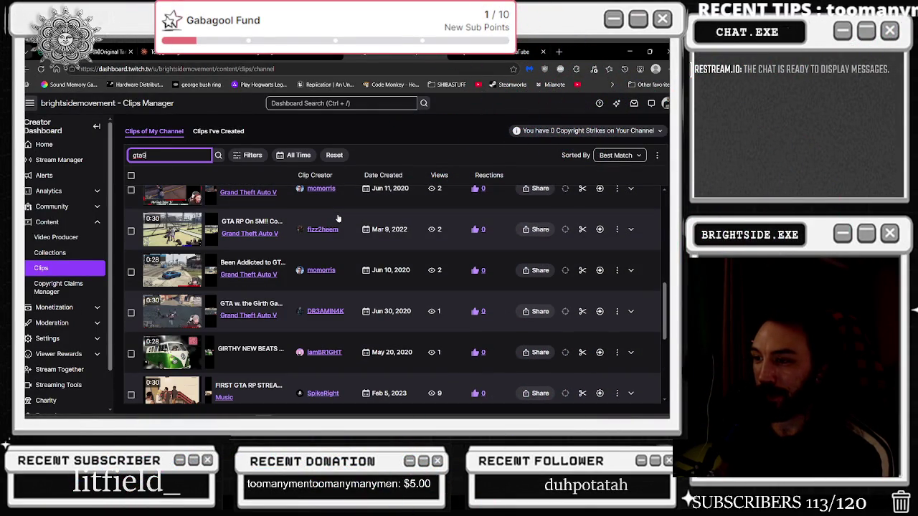
scroll(312, 228, down, 1)
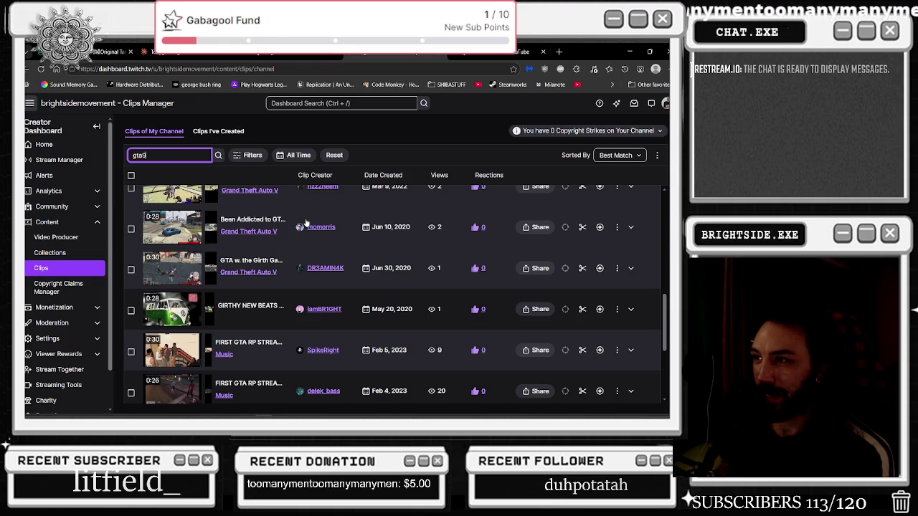
scroll(273, 228, down, 2)
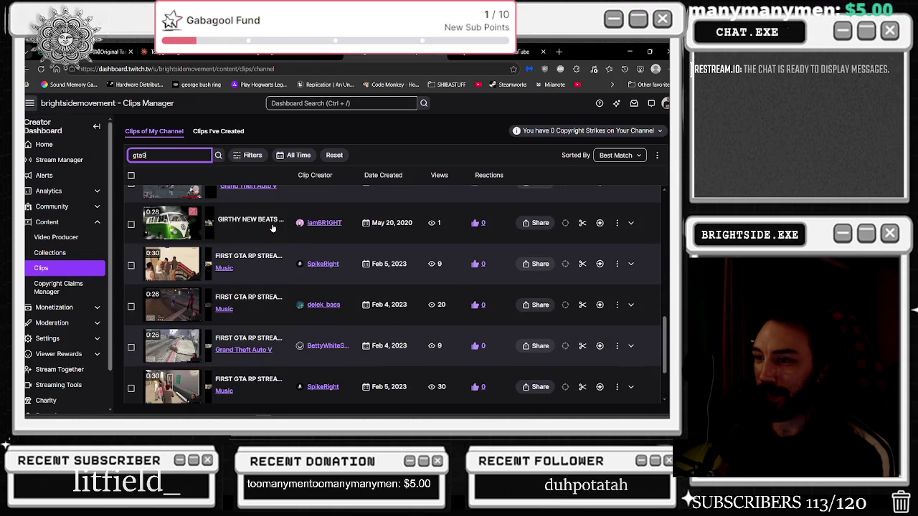
scroll(272, 228, down, 2)
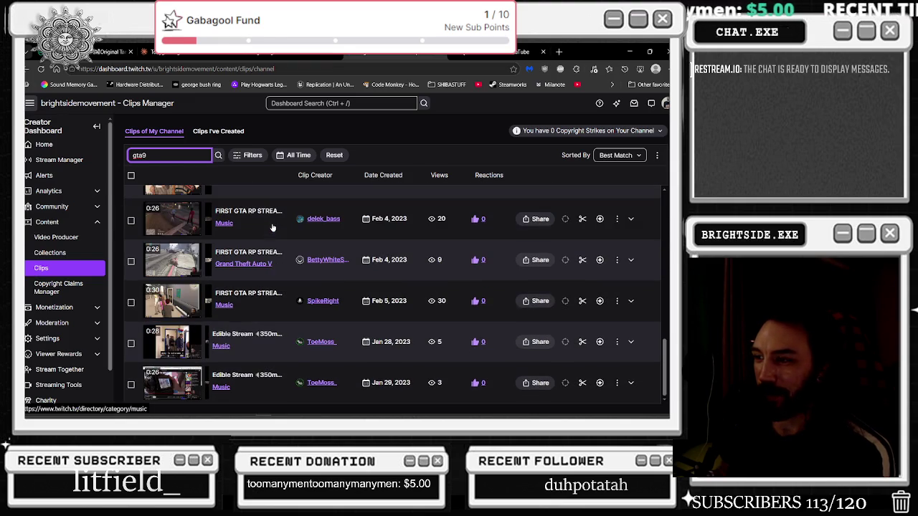
scroll(335, 335, up, 5)
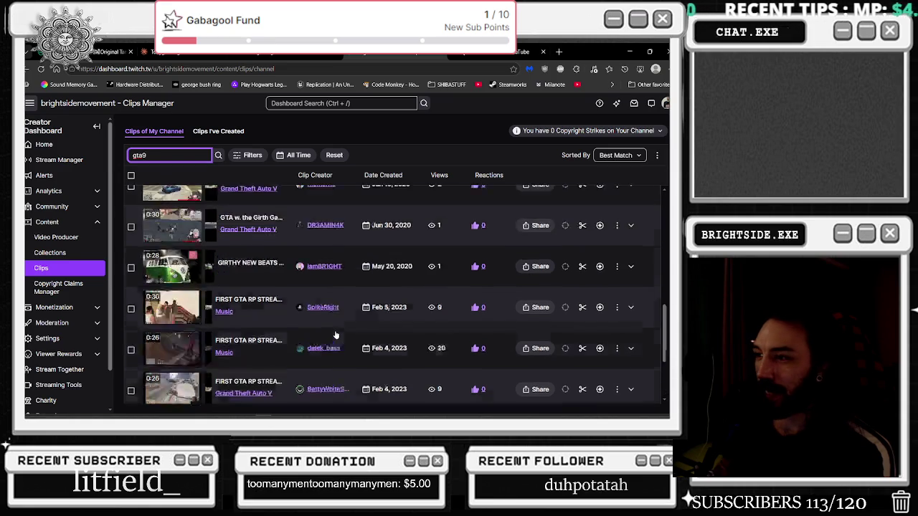
scroll(325, 273, up, 5)
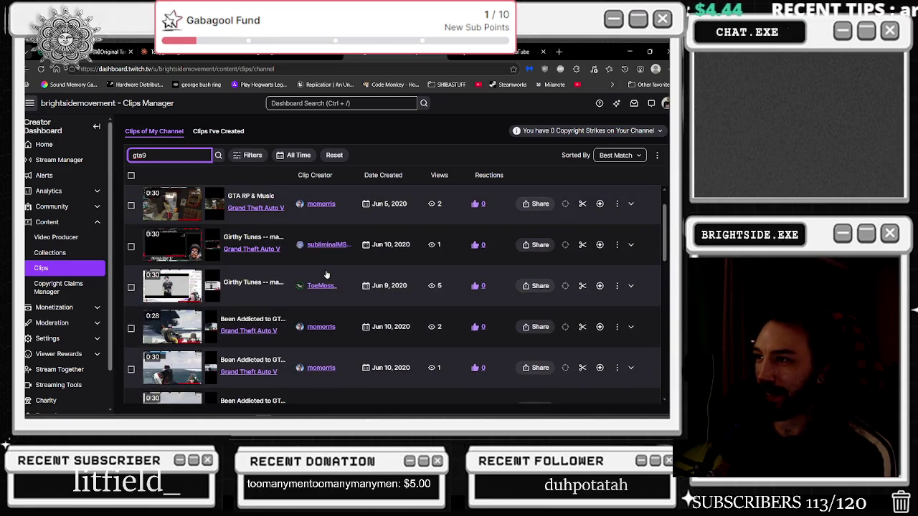
scroll(326, 273, up, 1)
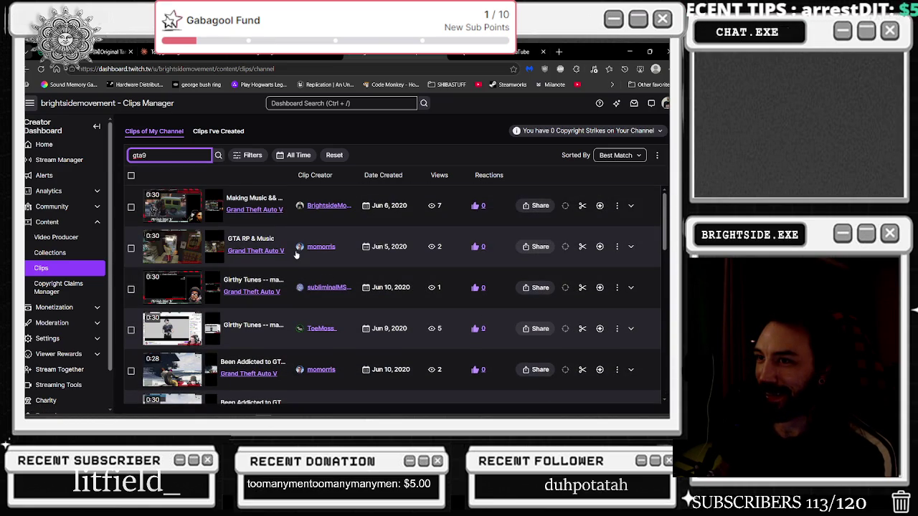
scroll(296, 255, down, 3)
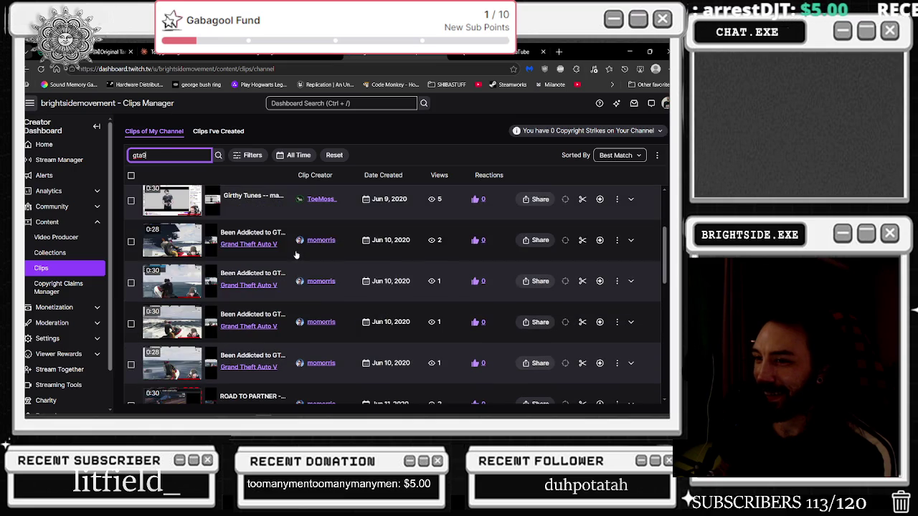
scroll(296, 255, down, 3)
scroll(295, 254, down, 1)
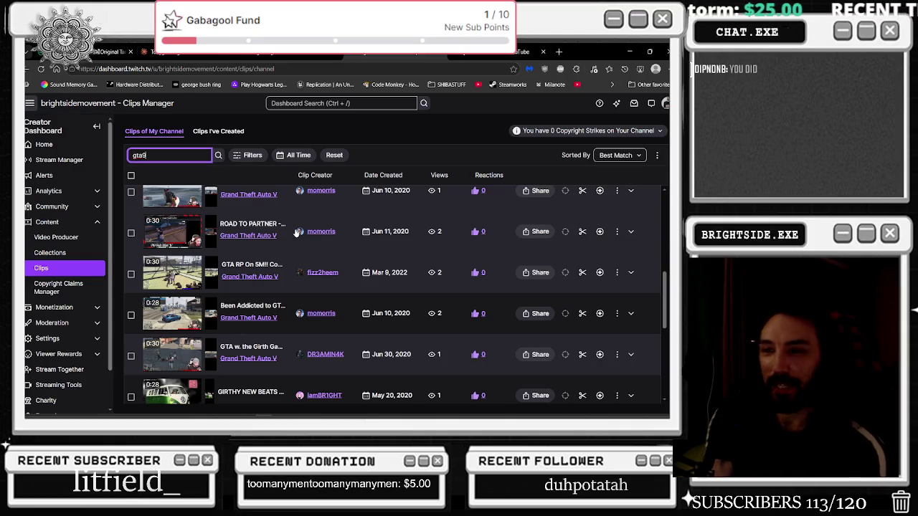
scroll(297, 233, down, 2)
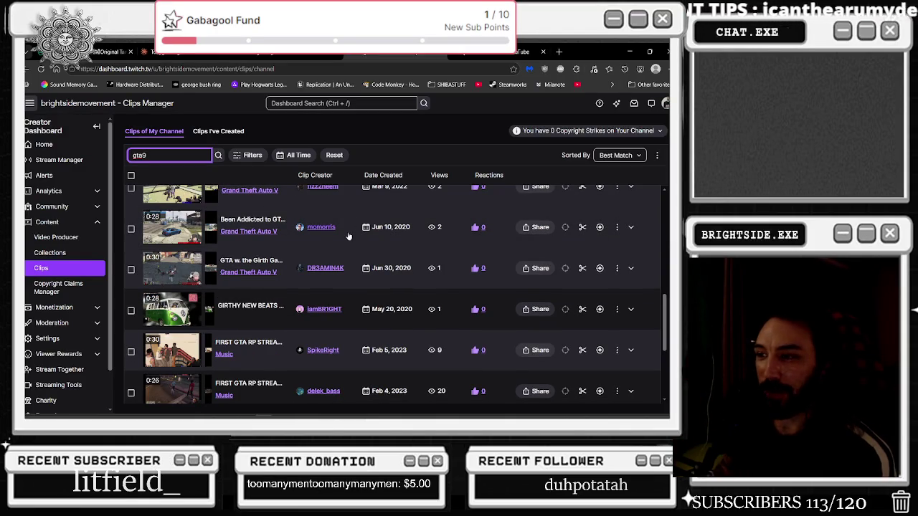
scroll(351, 232, down, 4)
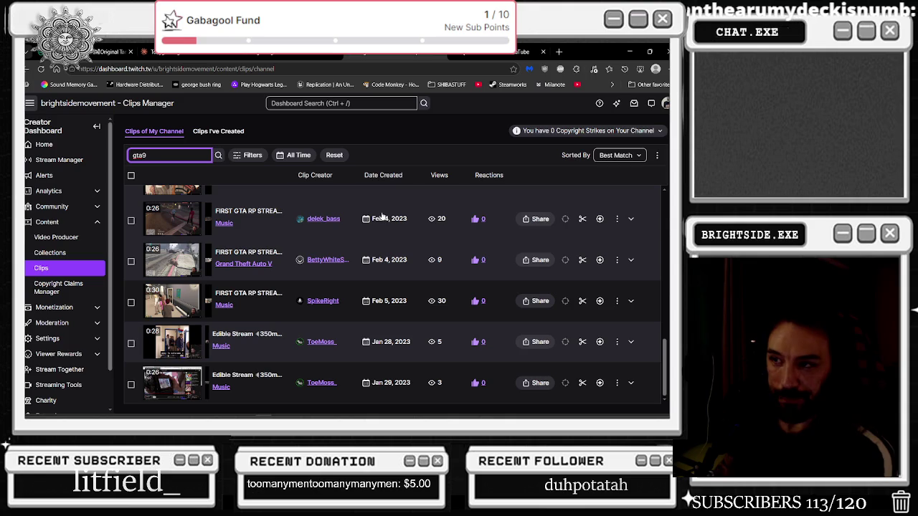
Show Clips I've Created and search it for 'g' to list Grand Theft Auto V clips
click(215, 131)
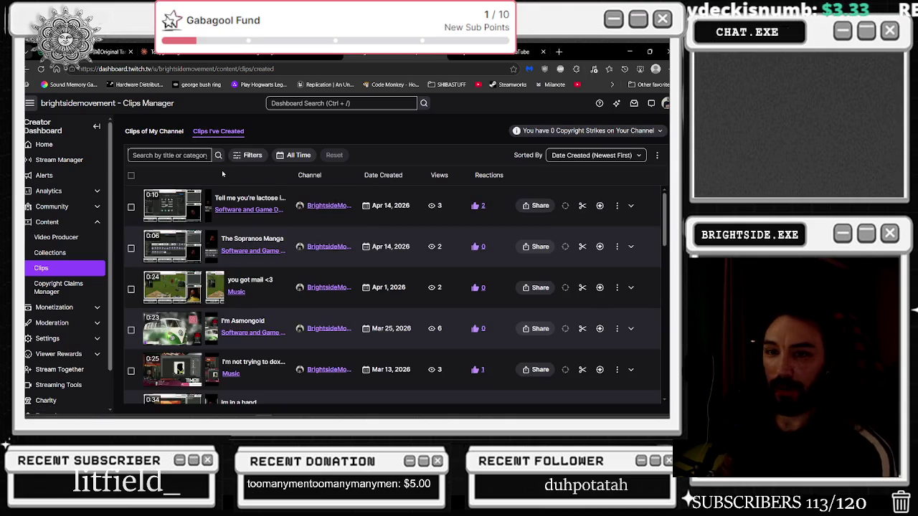
click(168, 155)
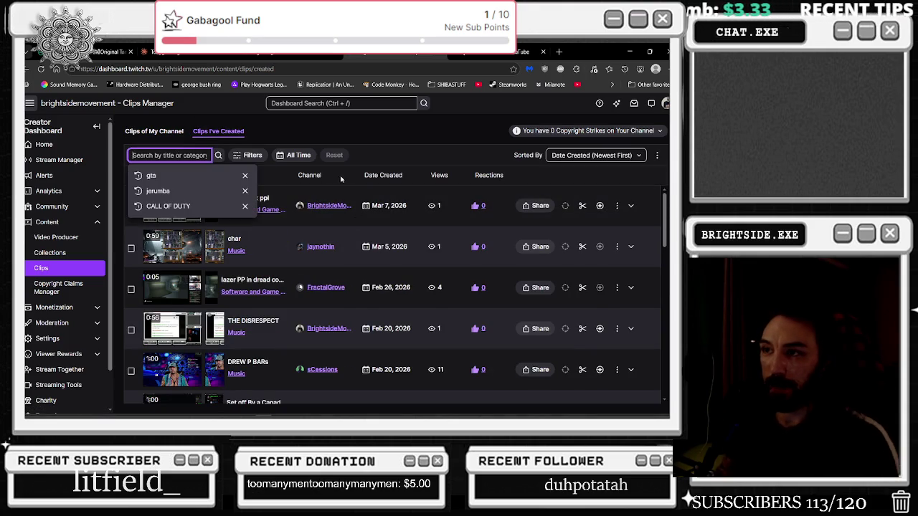
text(g)
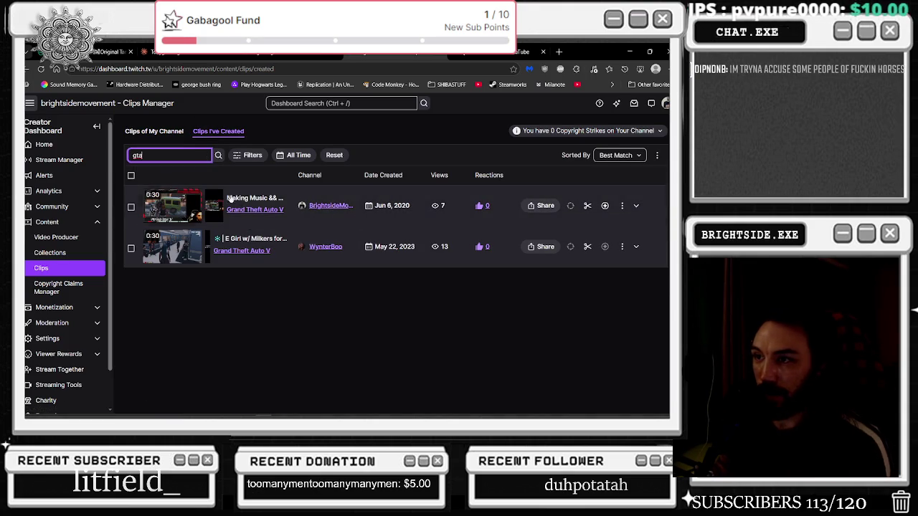
text(ra)
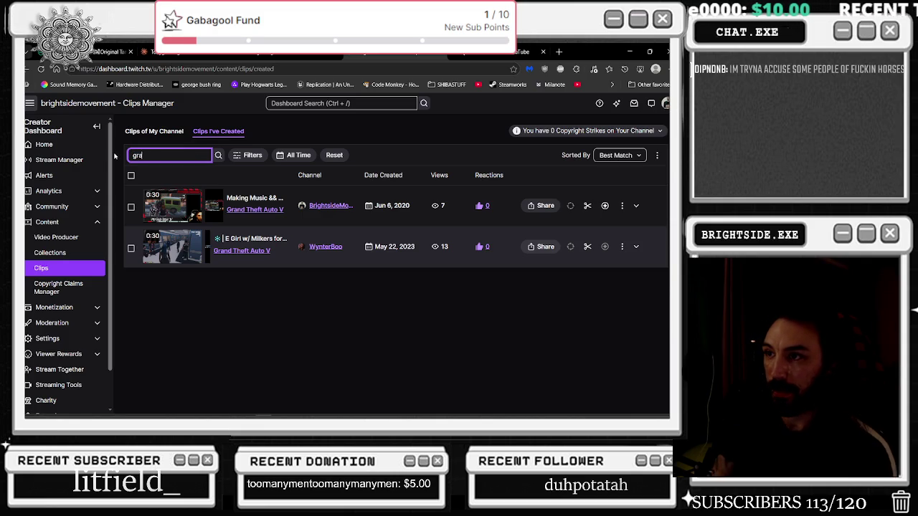
text(nd thef)
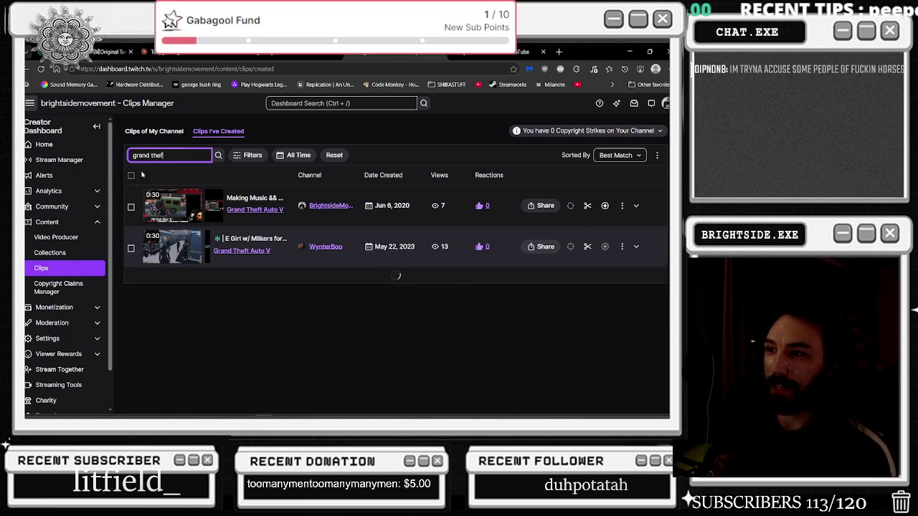
triple_click(157, 154)
text(g)
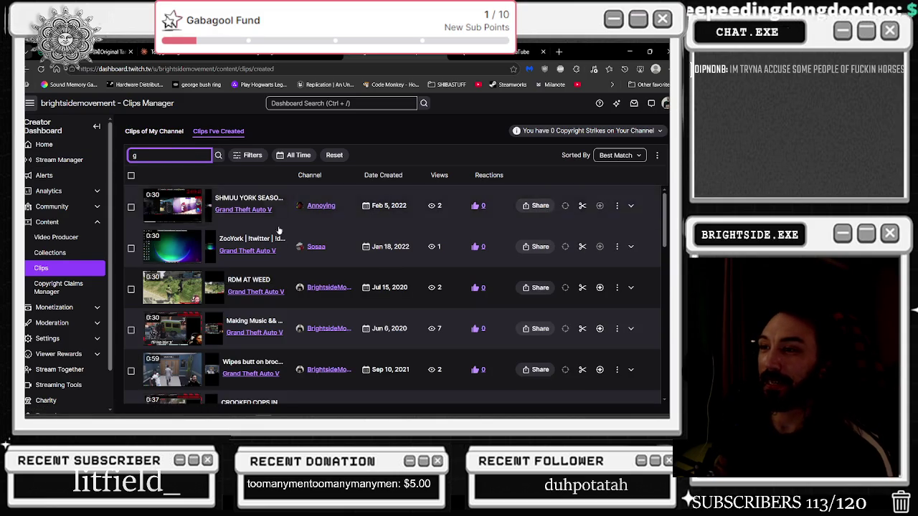
scroll(271, 227, down, 1)
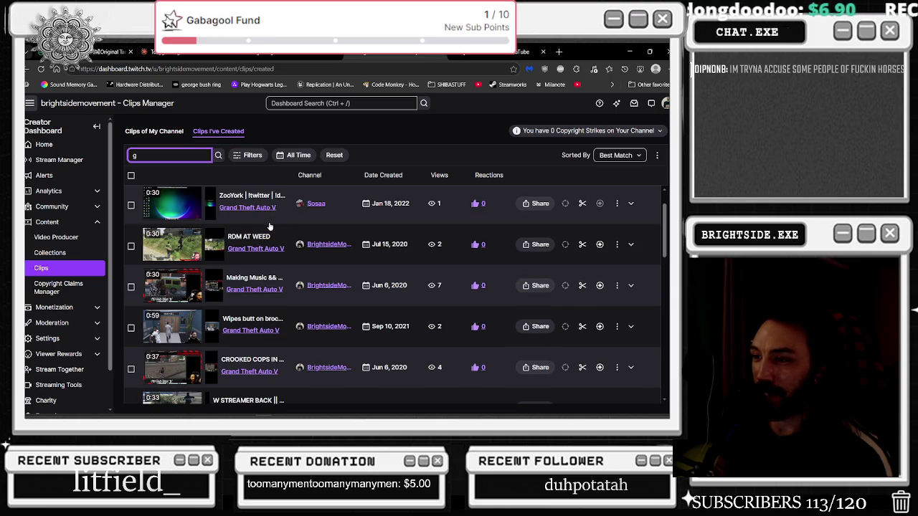
Scroll down the 'g' results through Grand Theft Auto V clips dated 2020 to 2023
scroll(269, 227, down, 3)
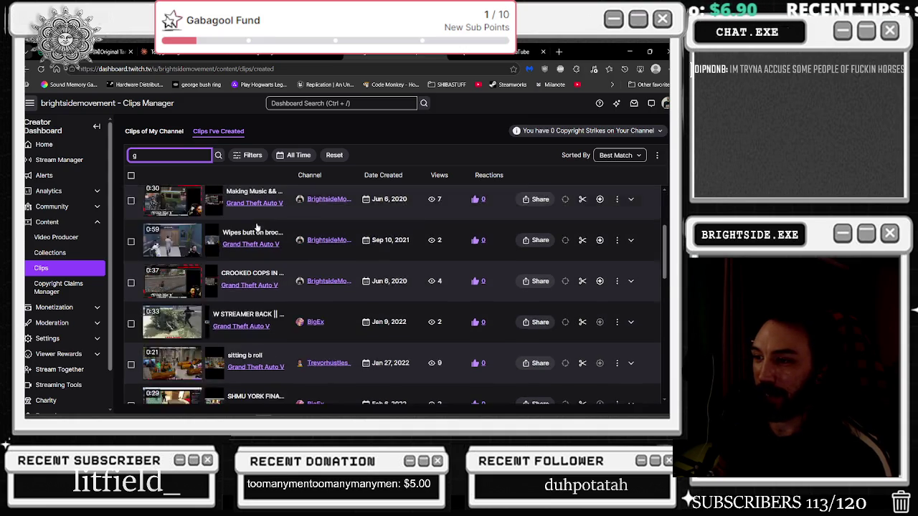
scroll(257, 228, up, 1)
scroll(256, 228, down, 1)
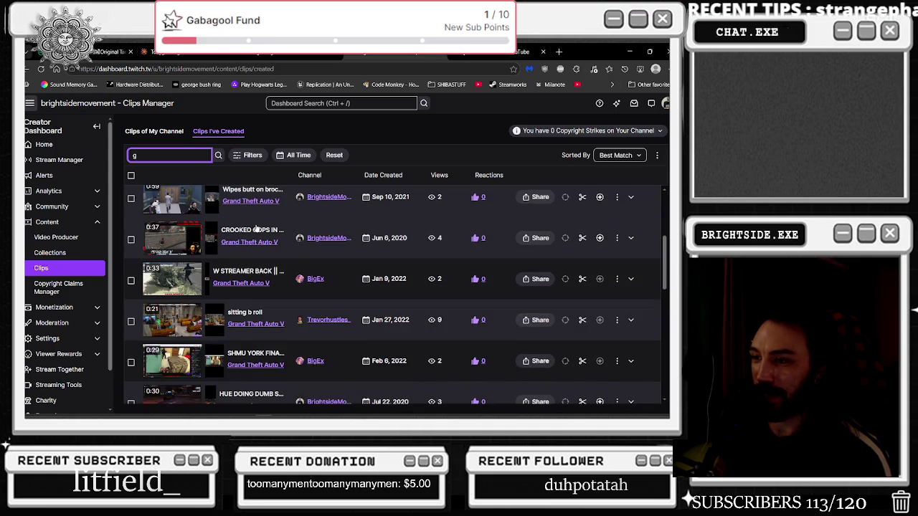
scroll(260, 236, down, 2)
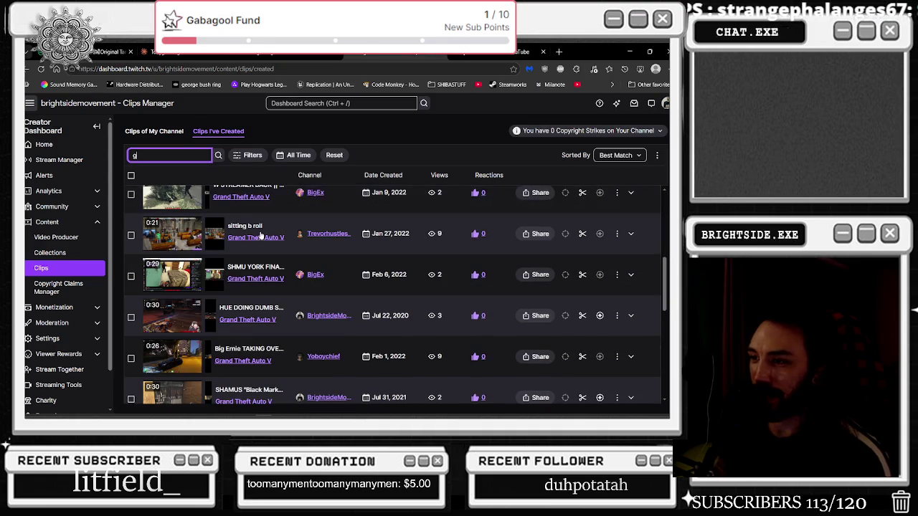
scroll(261, 250, down, 1)
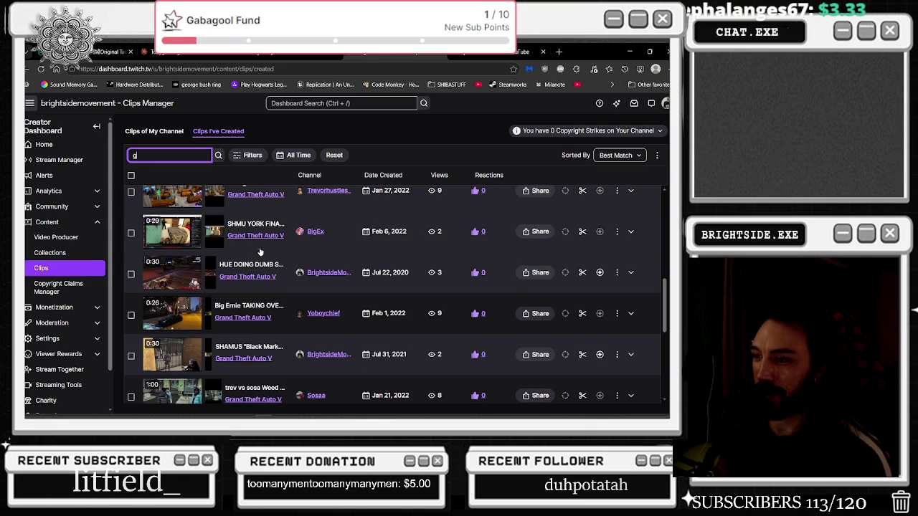
scroll(260, 251, down, 3)
scroll(238, 267, down, 1)
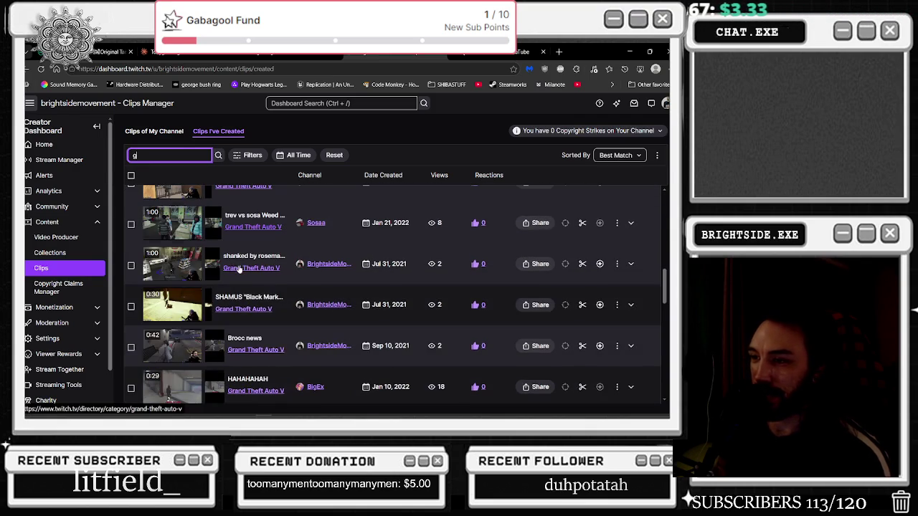
scroll(264, 273, down, 2)
scroll(264, 273, down, 2)
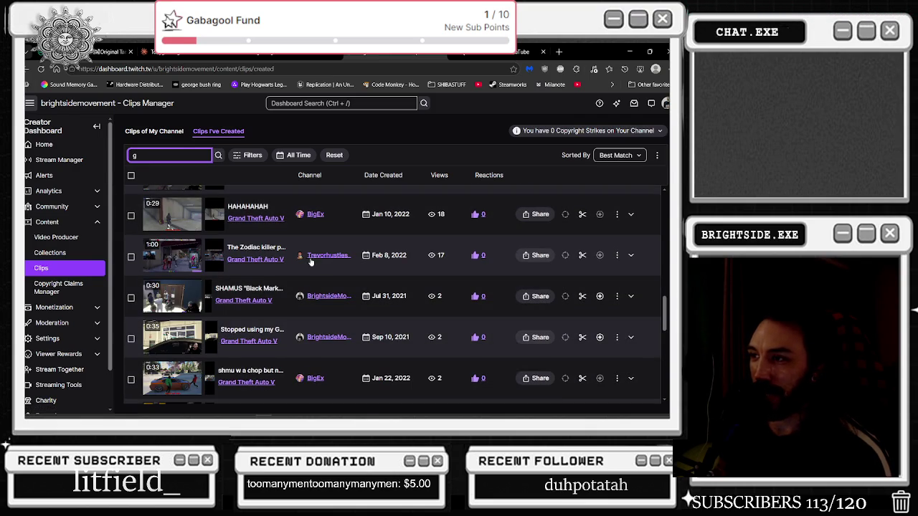
scroll(312, 243, down, 1)
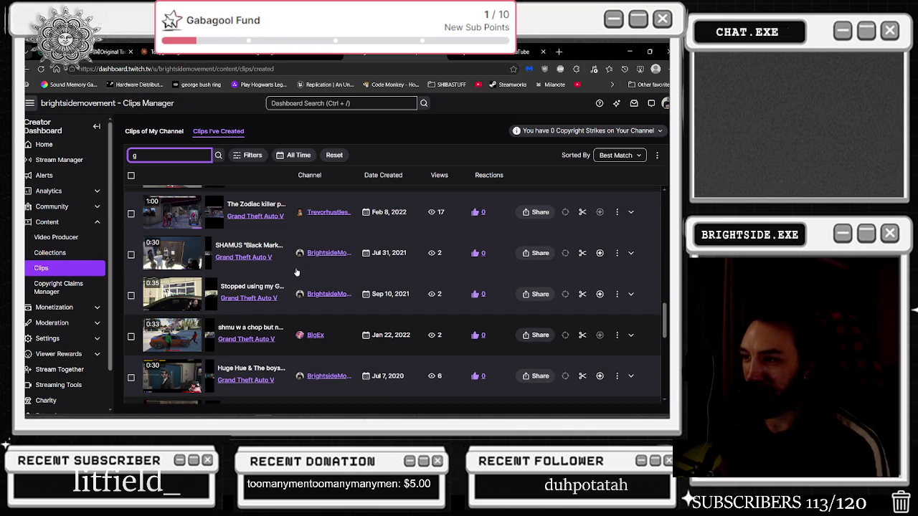
scroll(293, 268, down, 1)
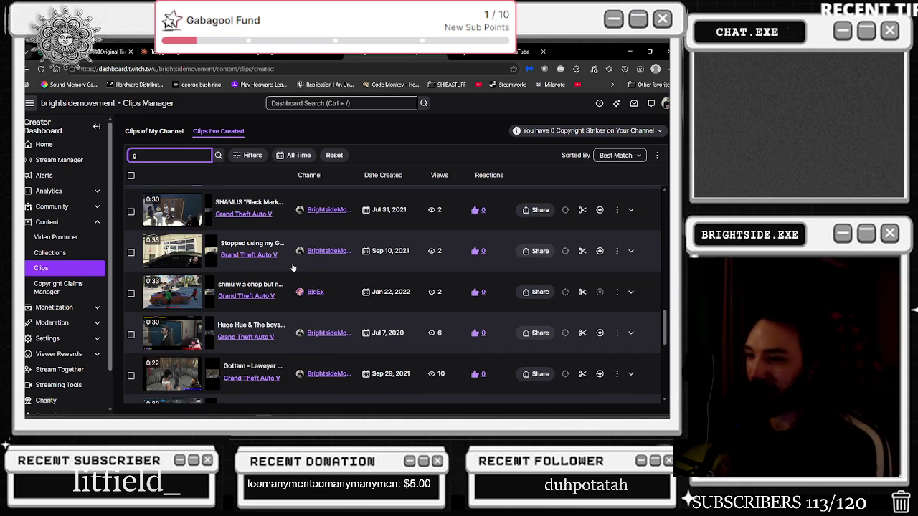
scroll(243, 294, down, 1)
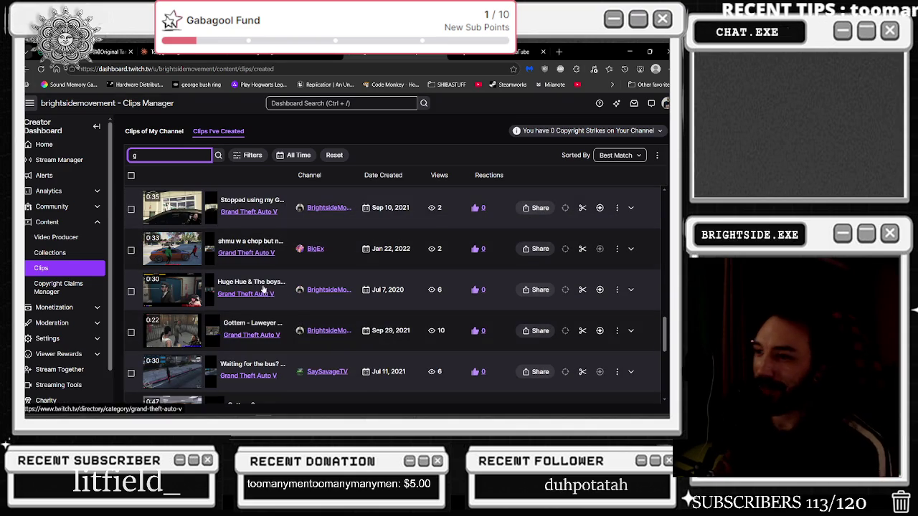
scroll(267, 286, down, 1)
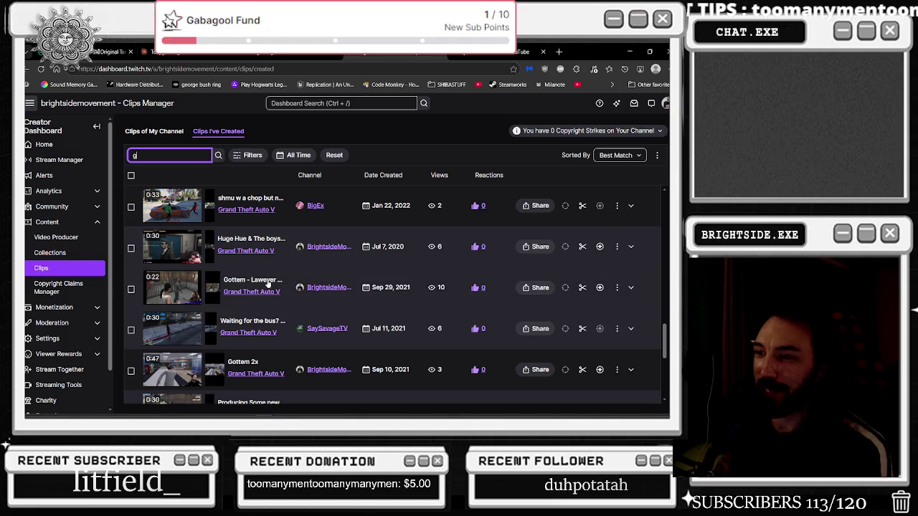
scroll(268, 284, down, 2)
scroll(268, 284, down, 4)
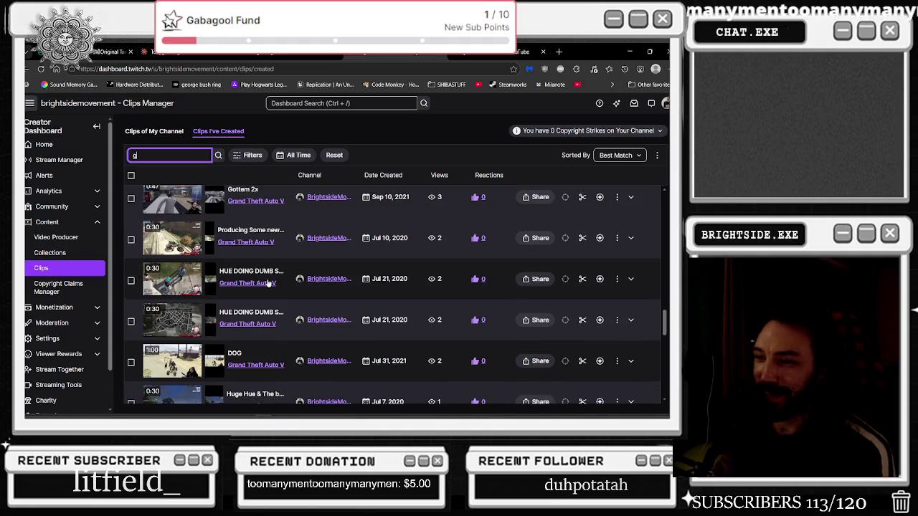
scroll(269, 283, down, 5)
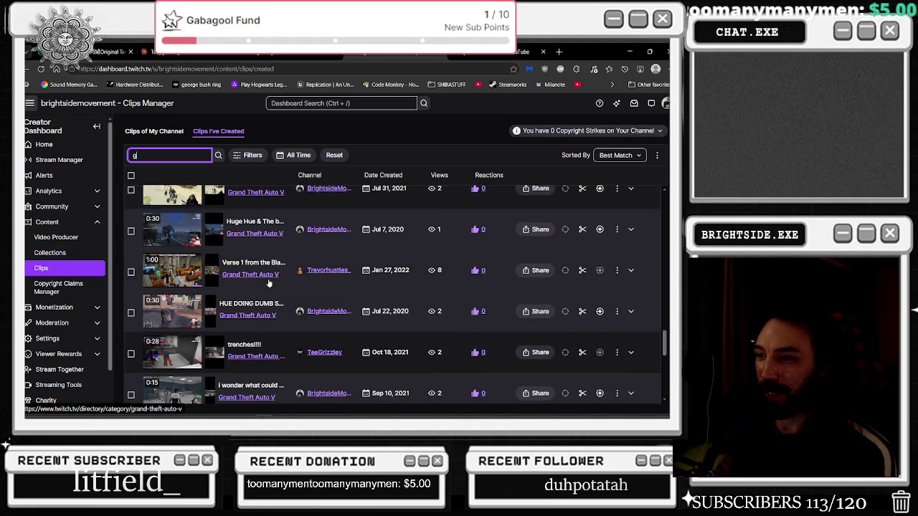
scroll(269, 283, down, 3)
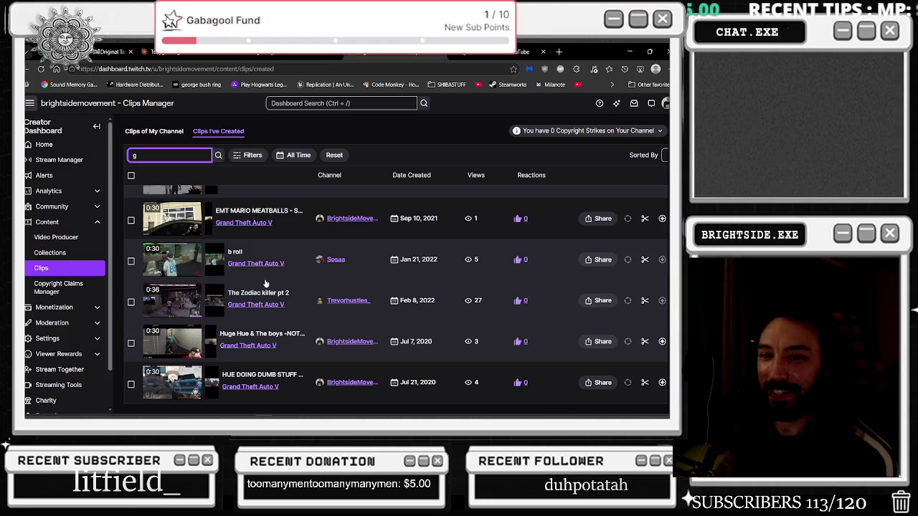
scroll(265, 267, down, 3)
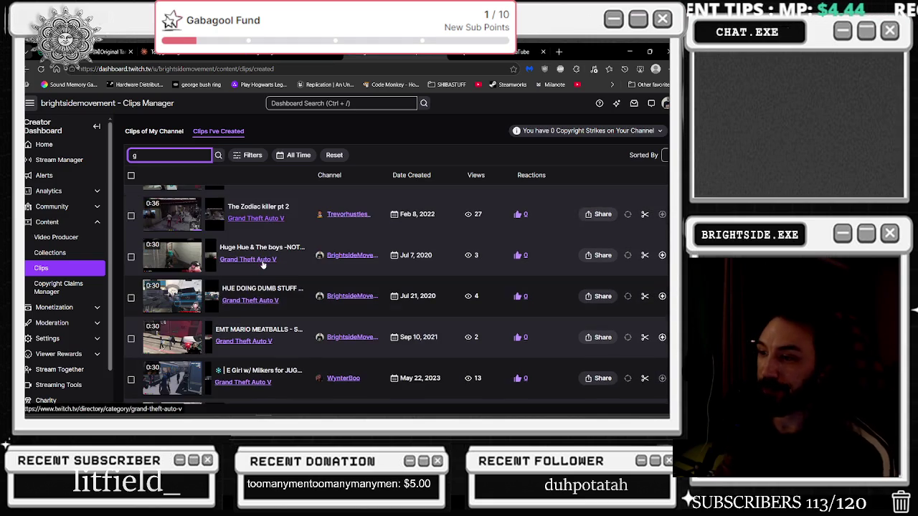
scroll(264, 266, down, 2)
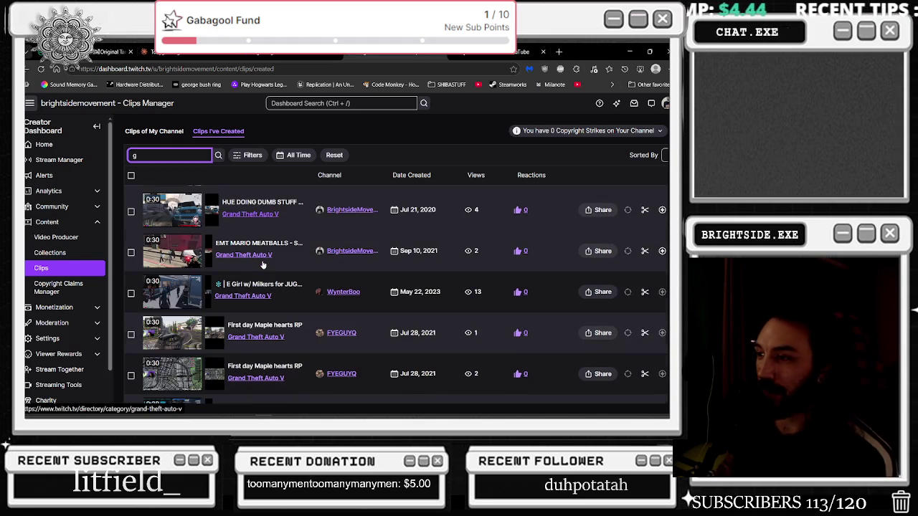
double_click(231, 244)
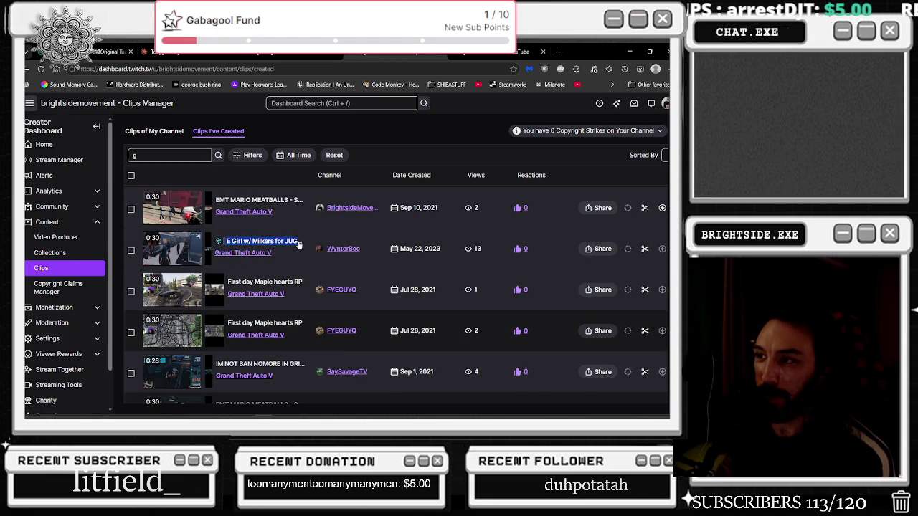
drag(299, 246, 296, 248)
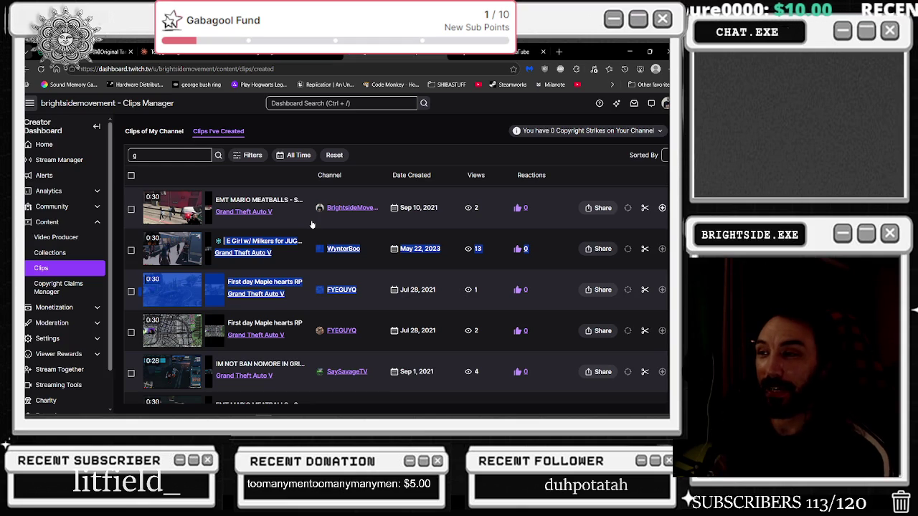
click(405, 138)
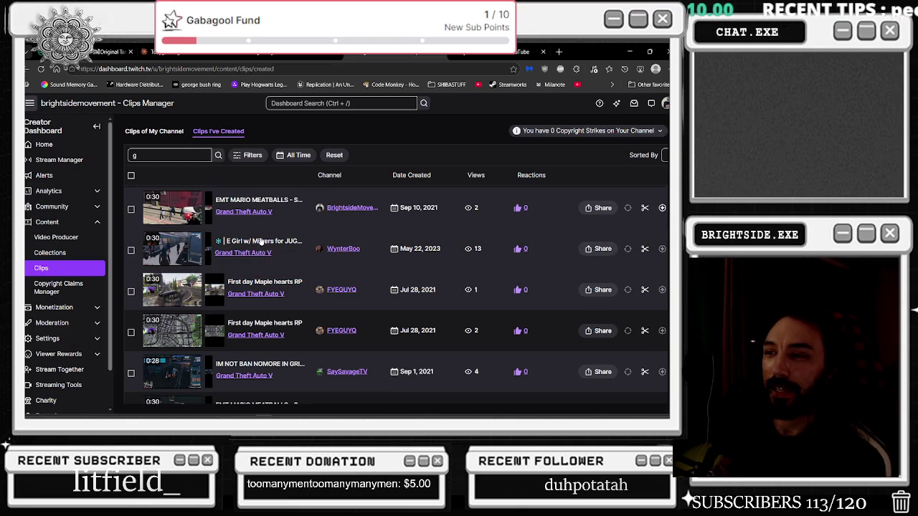
scroll(266, 241, down, 2)
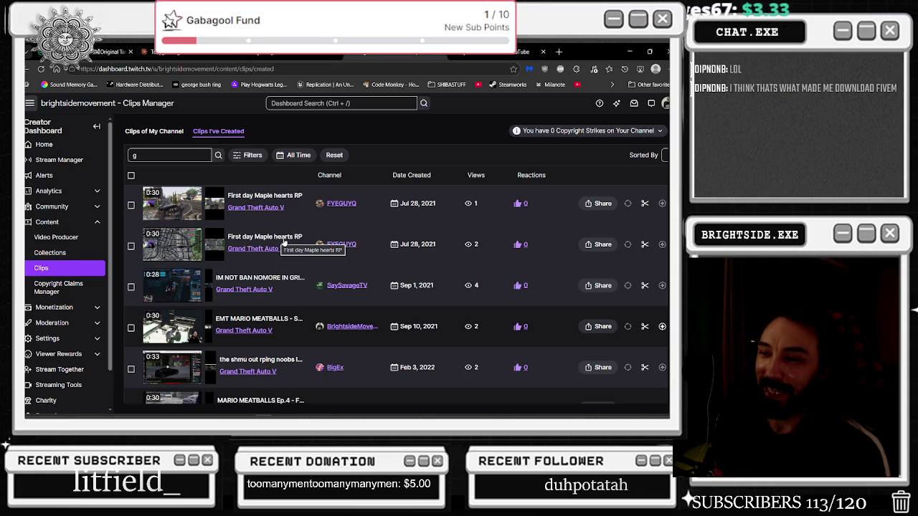
scroll(284, 243, down, 2)
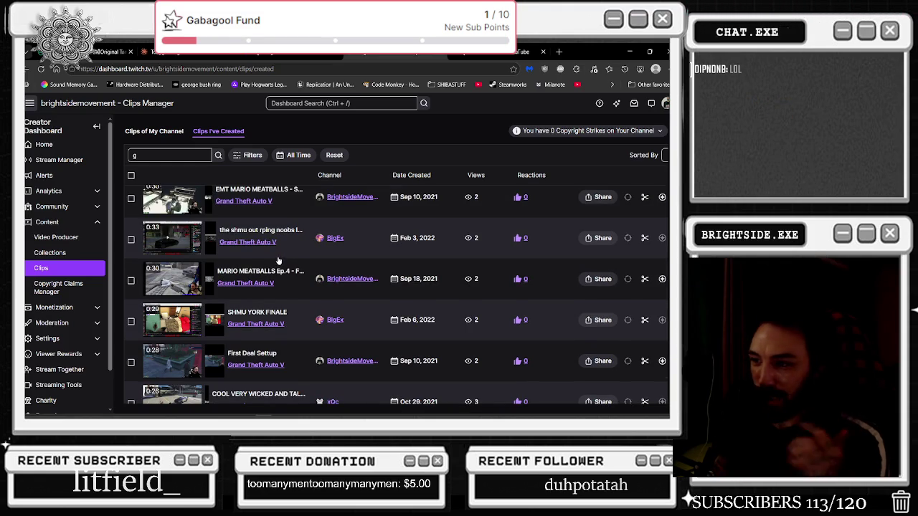
scroll(278, 262, down, 1)
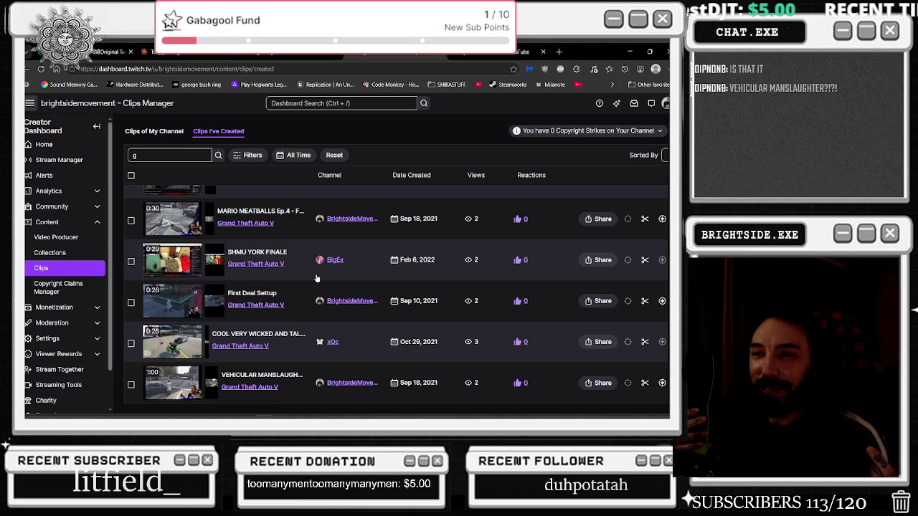
click(241, 213)
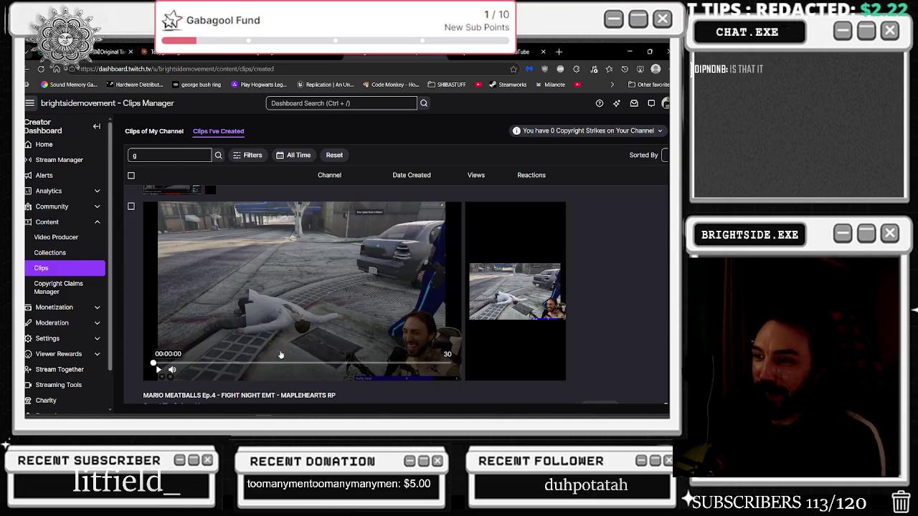
click(222, 364)
click(159, 370)
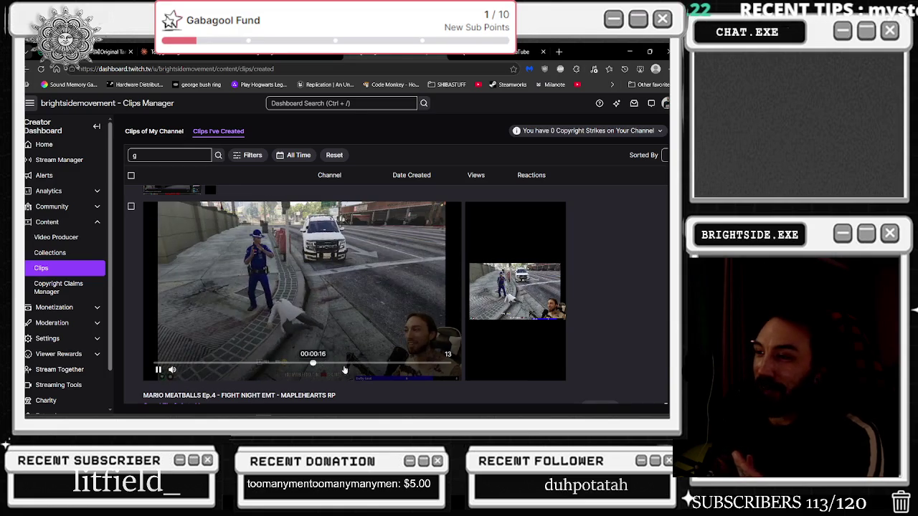
scroll(326, 279, down, 3)
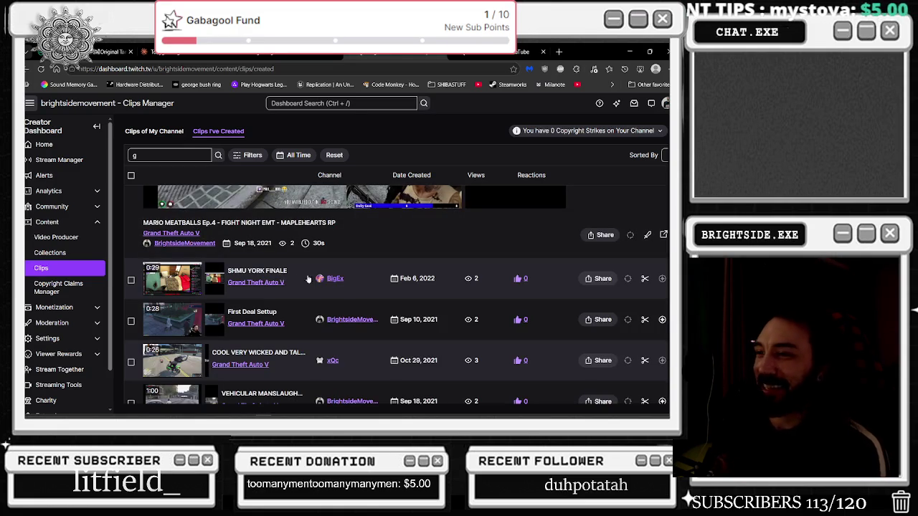
scroll(327, 280, up, 3)
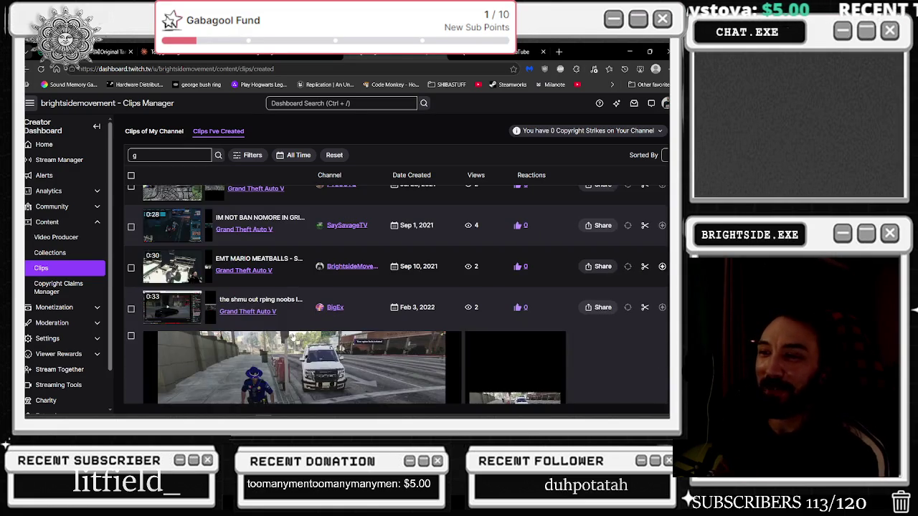
scroll(290, 246, up, 2)
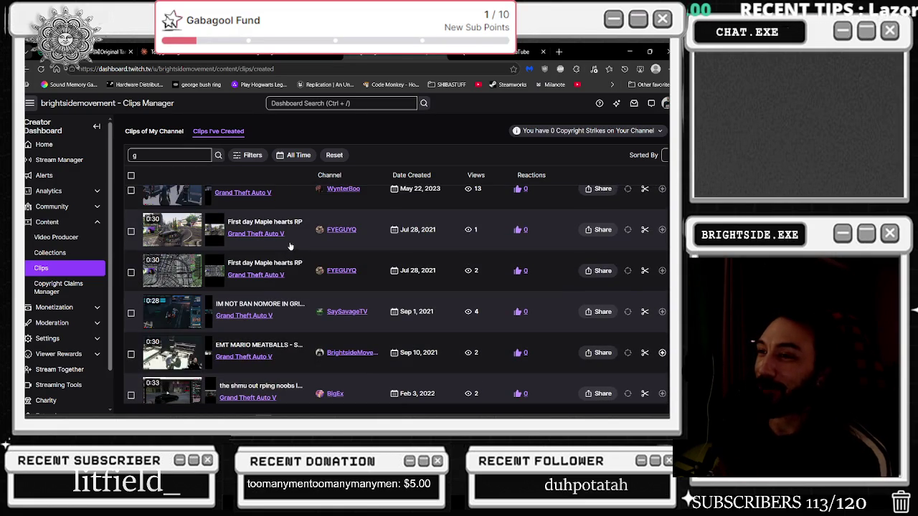
scroll(286, 258, down, 1)
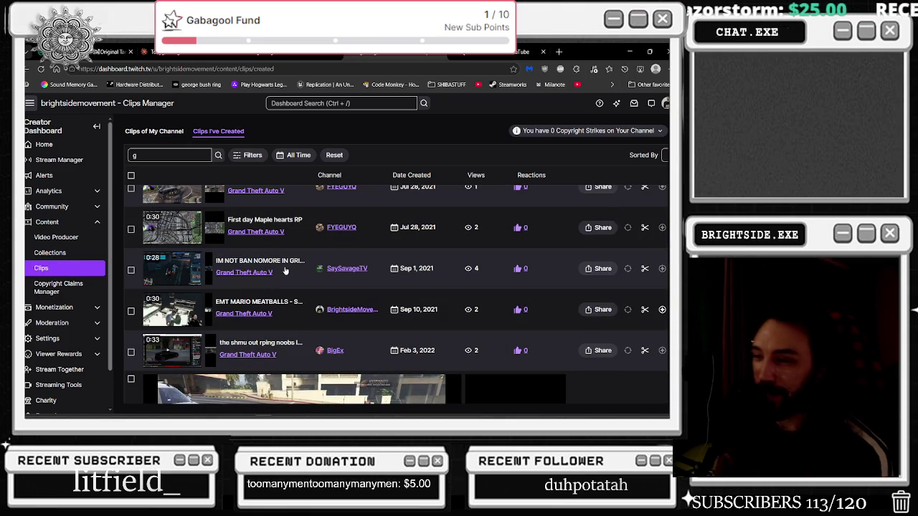
scroll(254, 292, down, 4)
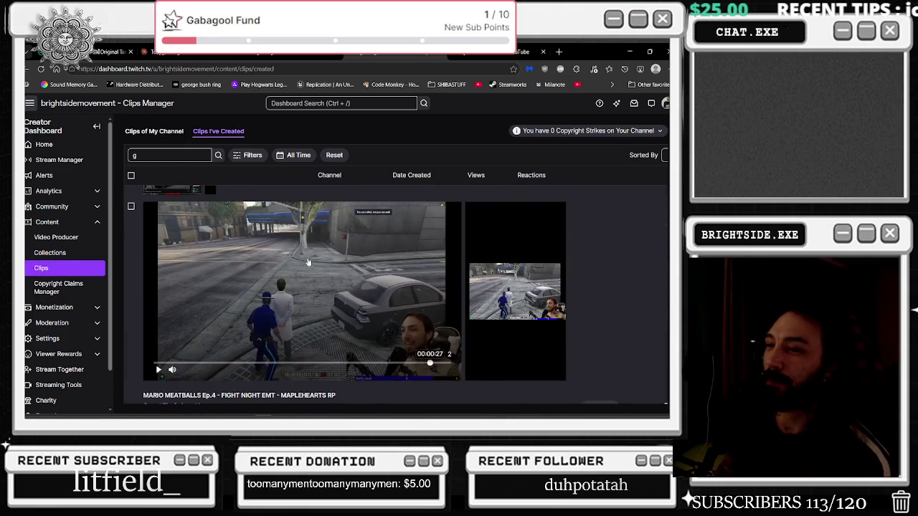
scroll(304, 256, up, 8)
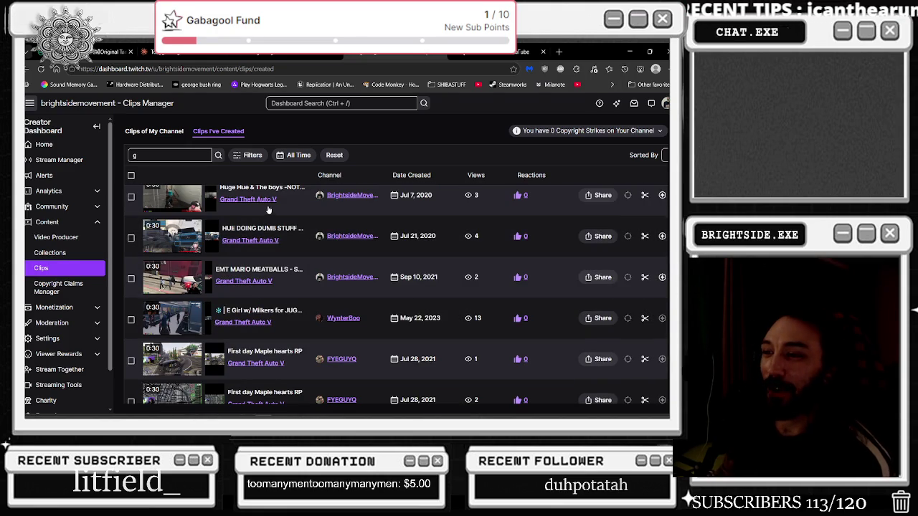
scroll(276, 219, up, 2)
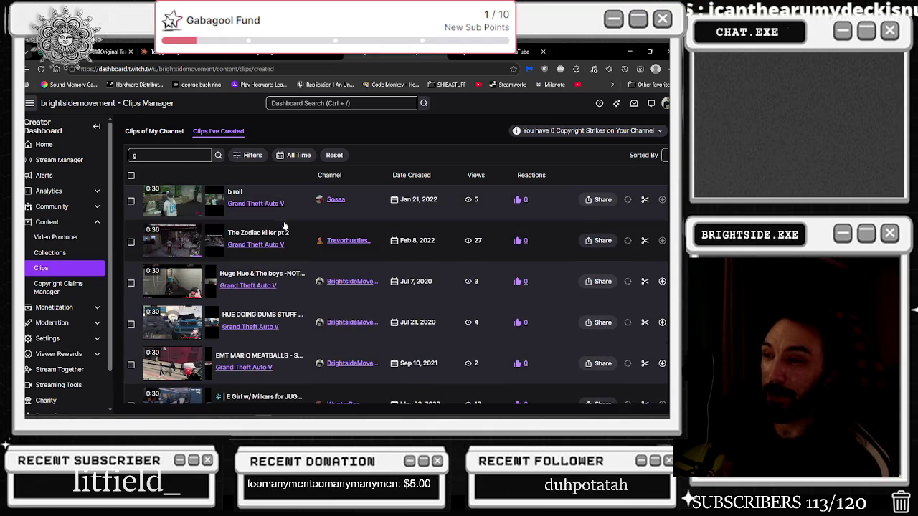
scroll(294, 226, up, 3)
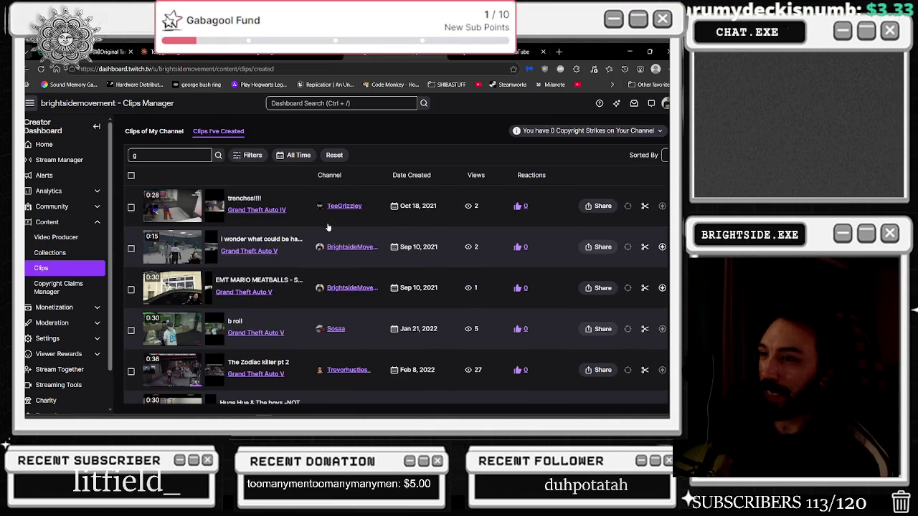
click(263, 318)
scroll(291, 269, down, 1)
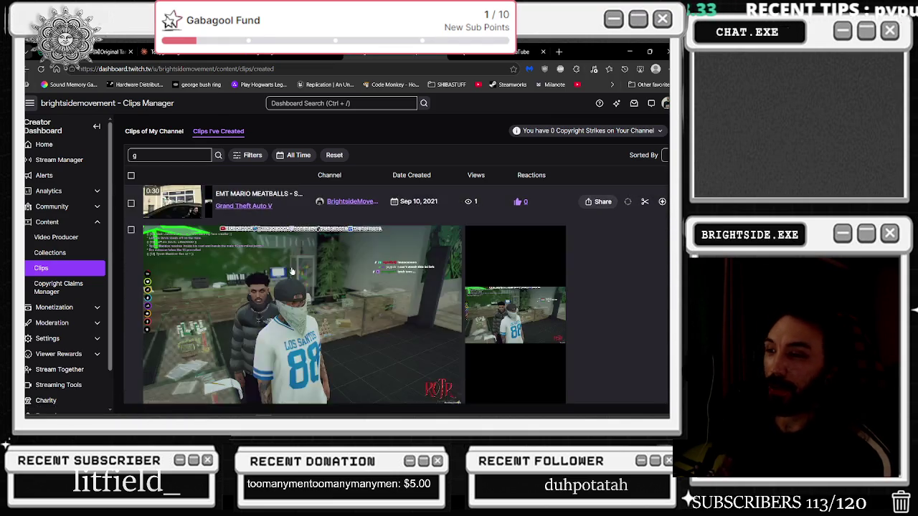
scroll(292, 271, down, 1)
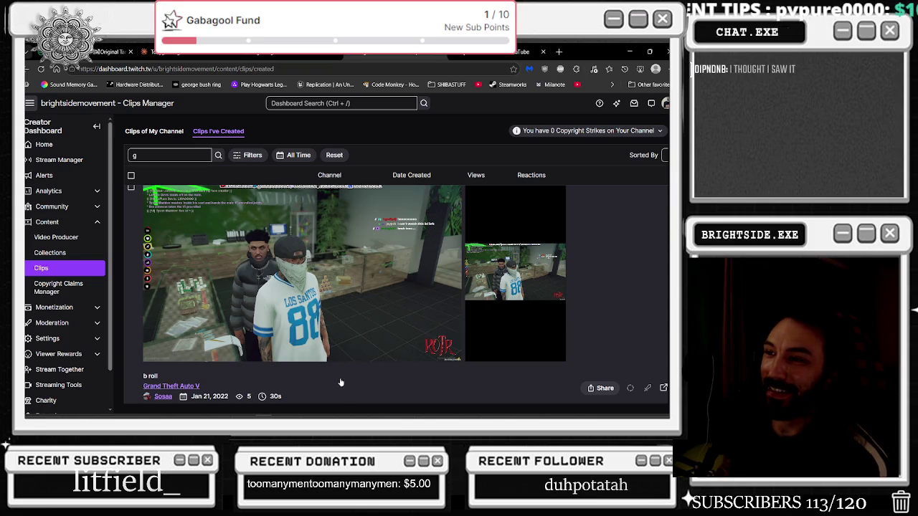
scroll(162, 352, down, 2)
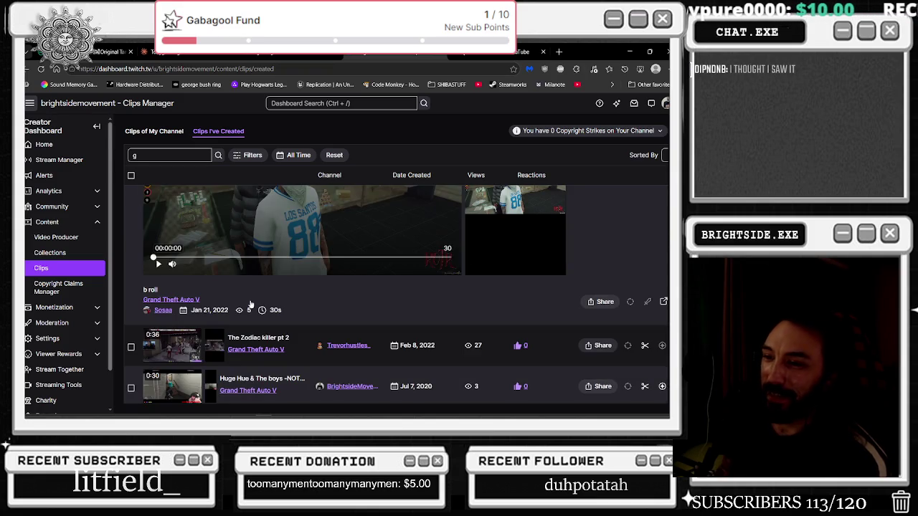
scroll(251, 305, down, 7)
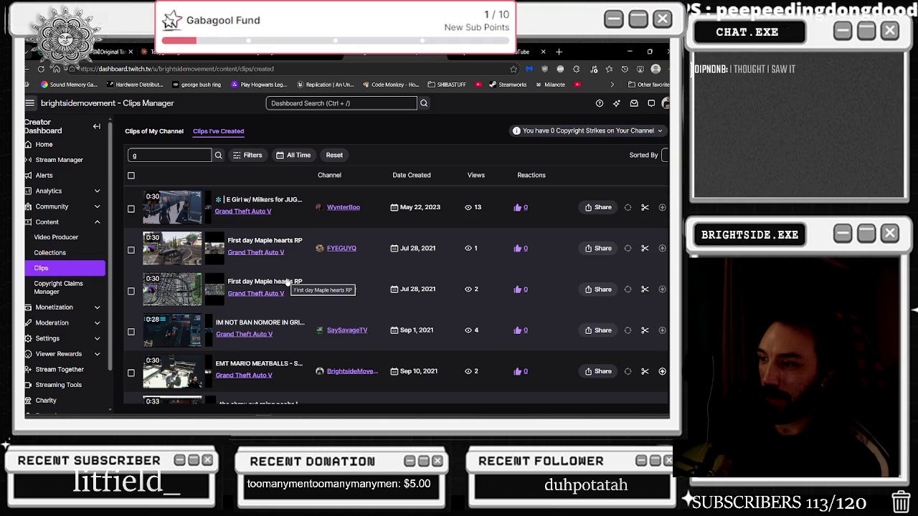
scroll(287, 282, down, 4)
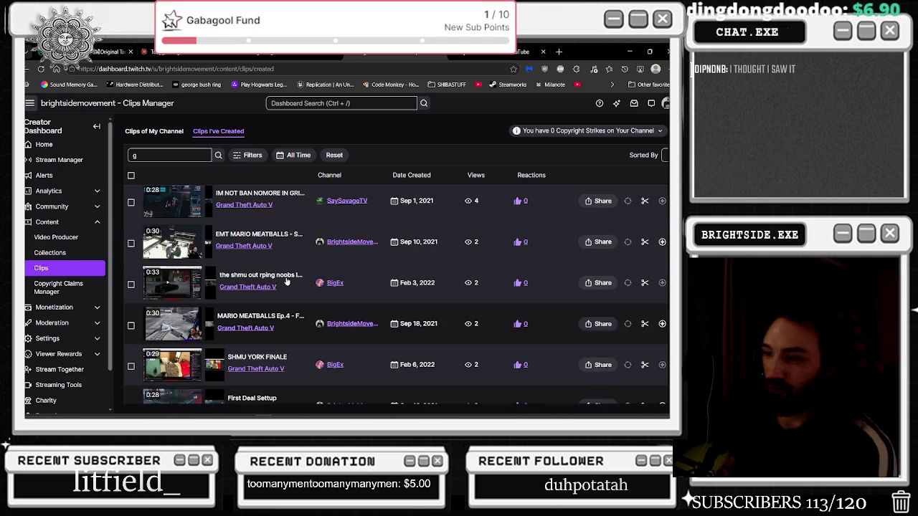
scroll(278, 315, down, 2)
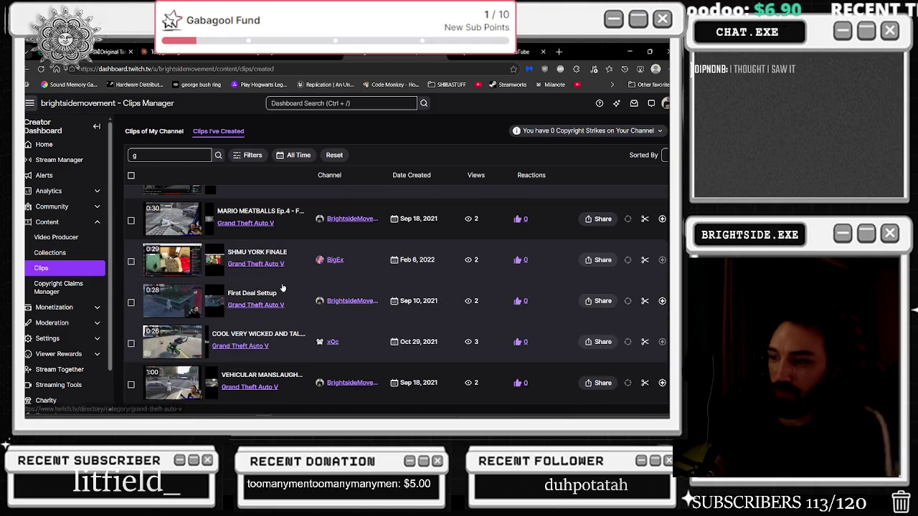
click(261, 378)
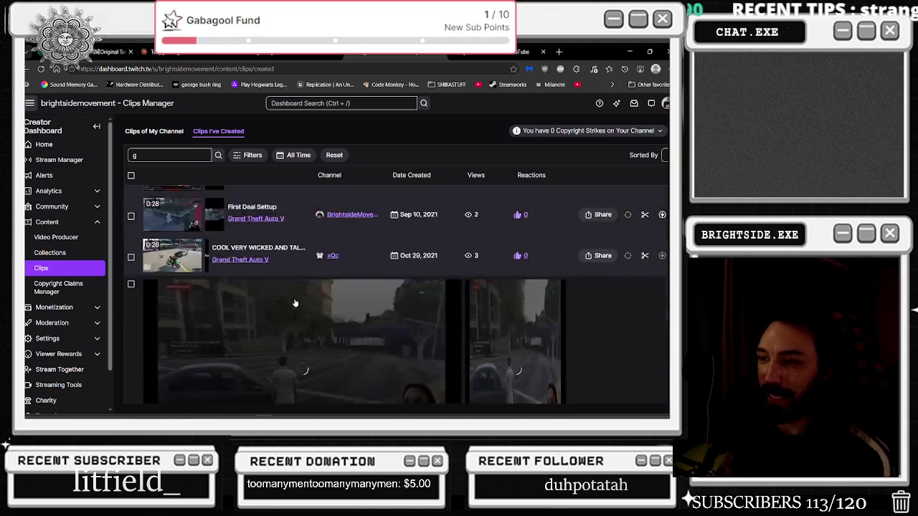
click(271, 356)
click(338, 356)
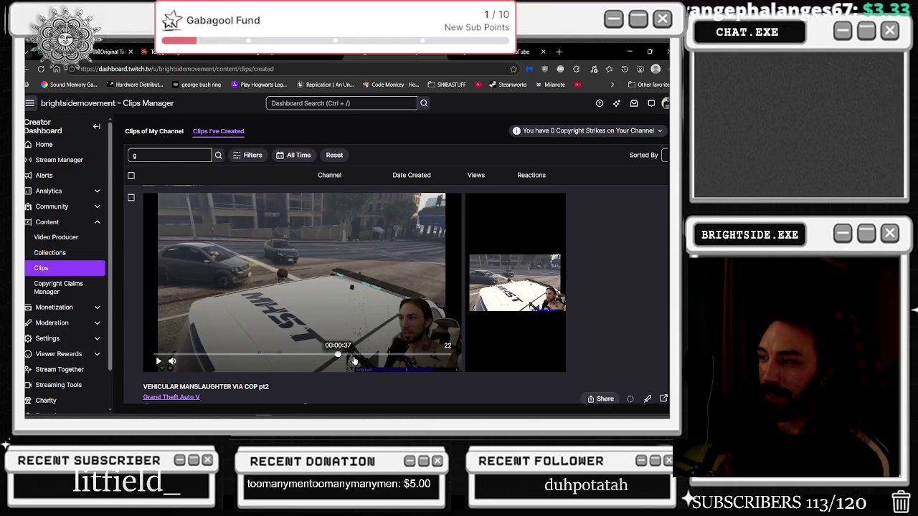
scroll(362, 324, up, 2)
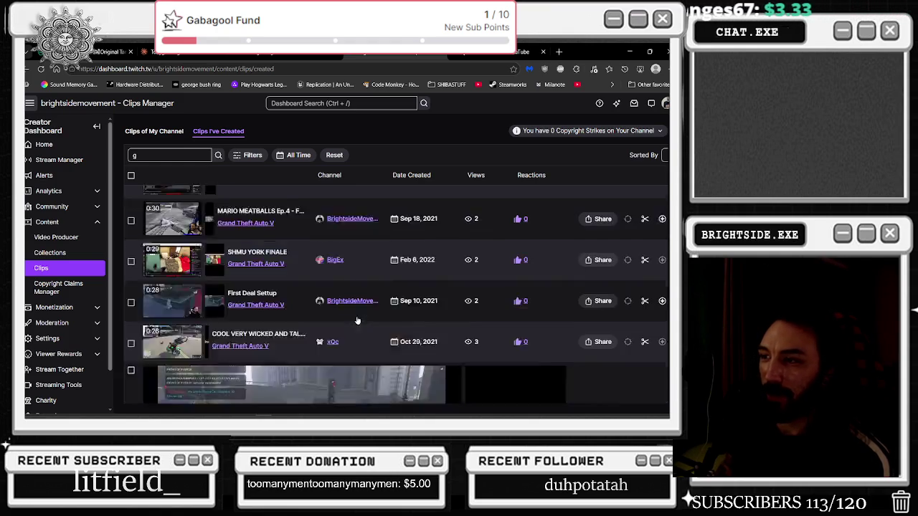
scroll(337, 315, up, 3)
scroll(308, 301, up, 3)
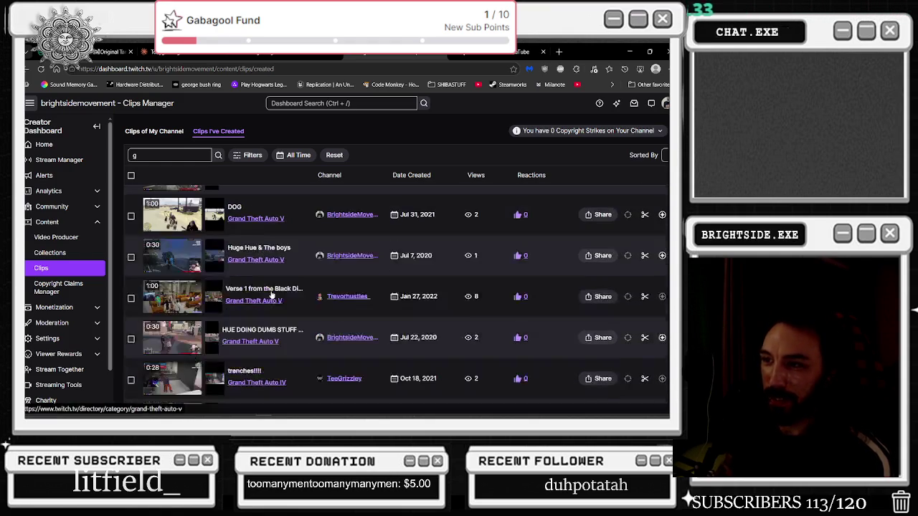
scroll(272, 292, up, 3)
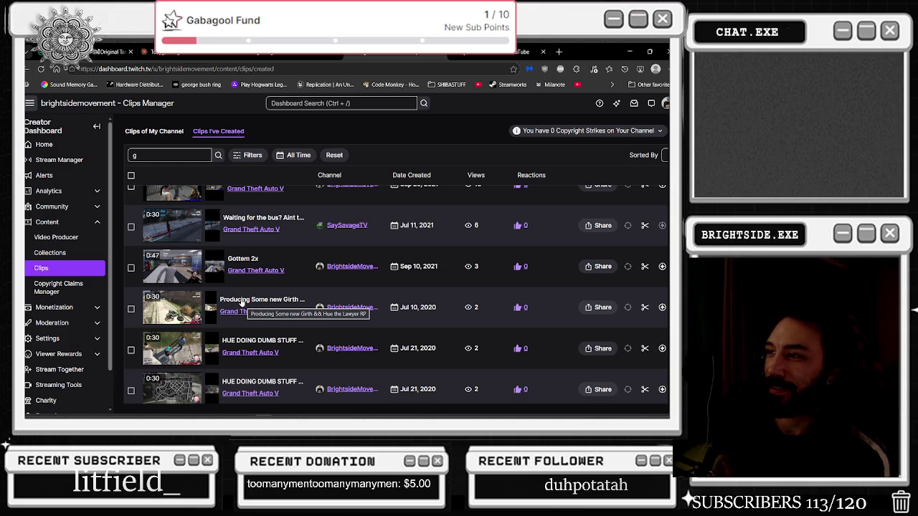
scroll(279, 301, up, 2)
scroll(402, 273, up, 5)
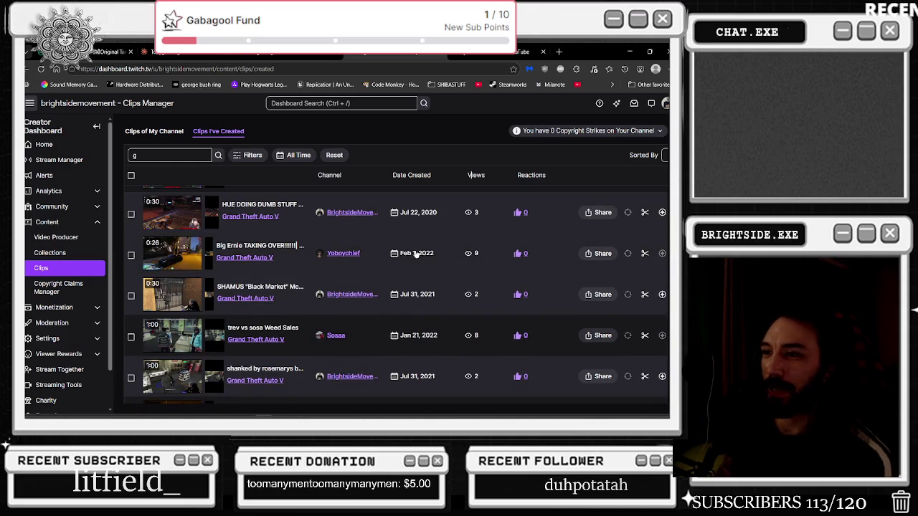
scroll(415, 257, up, 5)
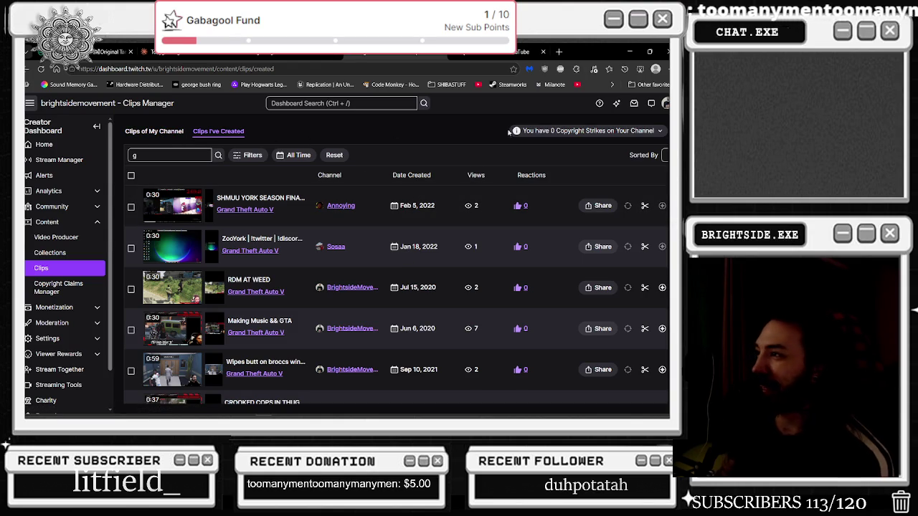
mouse_move(592, 55)
mouse_down()
mouse_move(437, 358)
mouse_move(522, 96)
mouse_move(459, 515)
mouse_up()
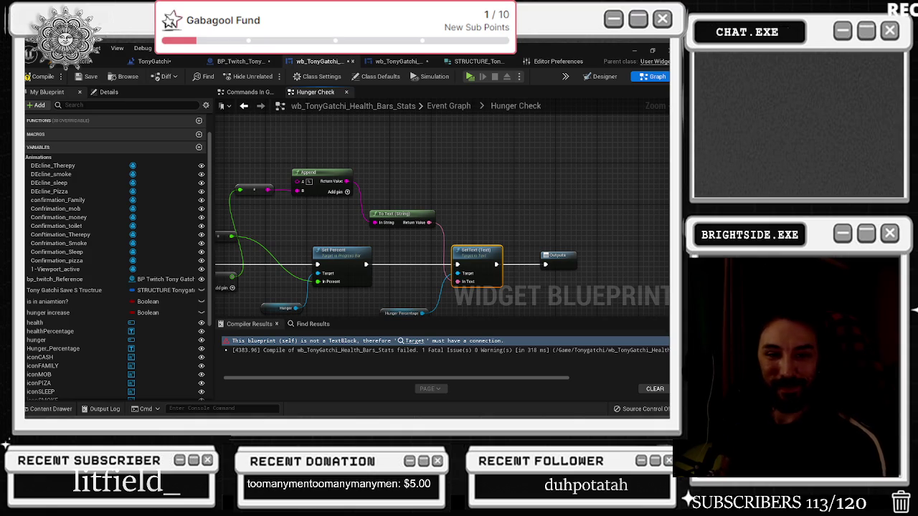
Pause the Frame of Mind video playing in the browser's YouTube tab
key(alt+Tab)
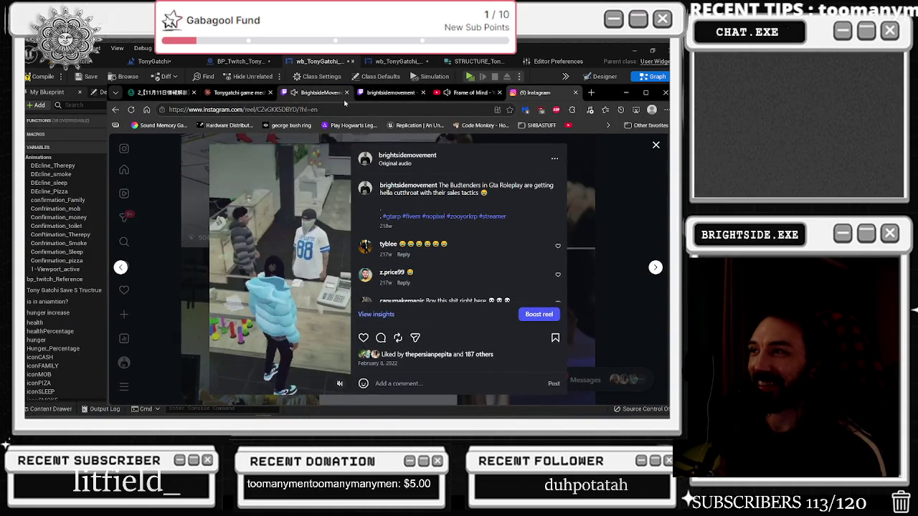
click(448, 95)
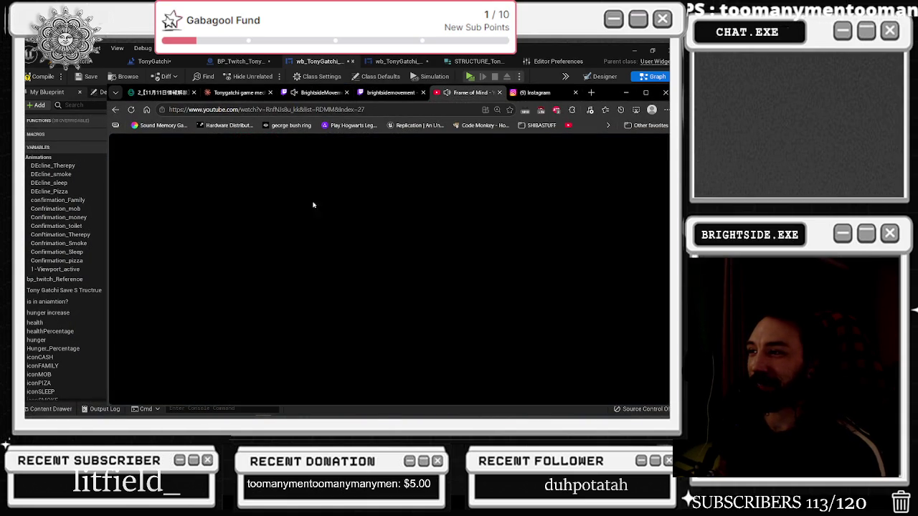
click(398, 207)
Zoom the Instagram reel page to 90% and minimize the browser
key(ctrl+Tab)
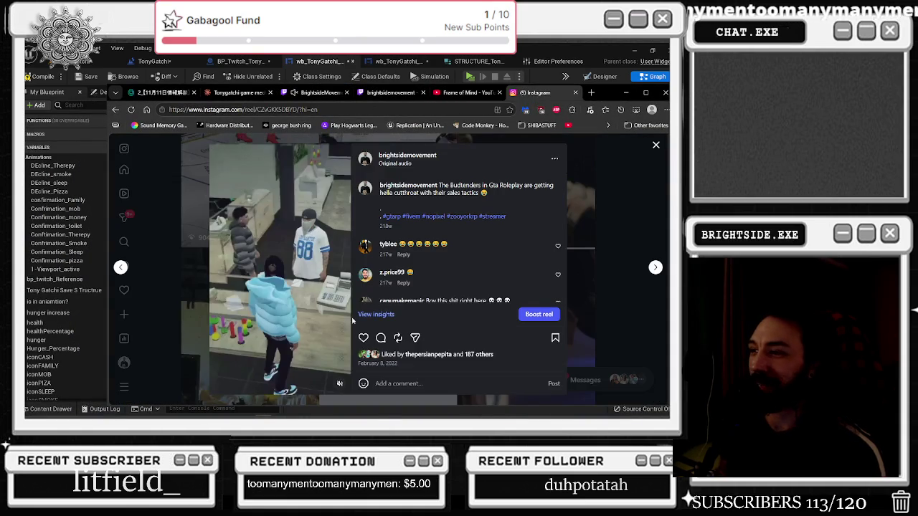
key(ctrl+minus)
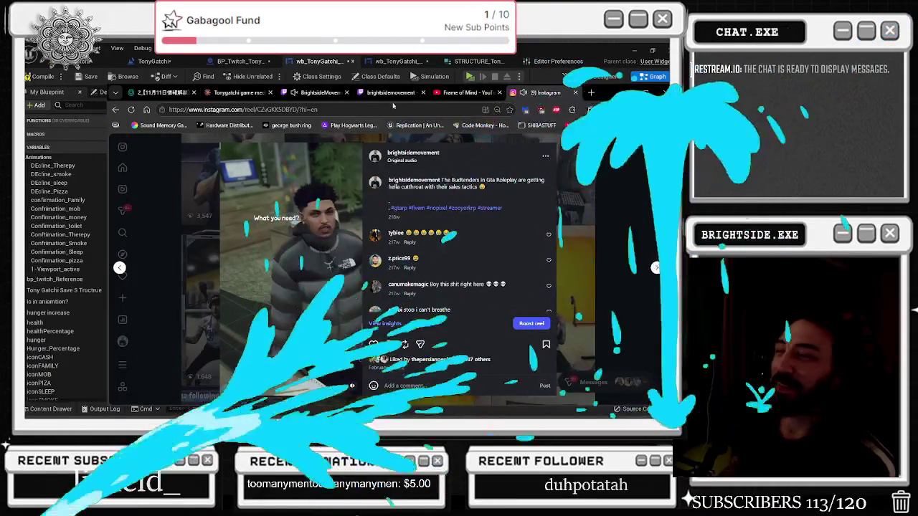
mouse_move(592, 91)
mouse_down()
mouse_move(508, 378)
mouse_move(547, 101)
mouse_up()
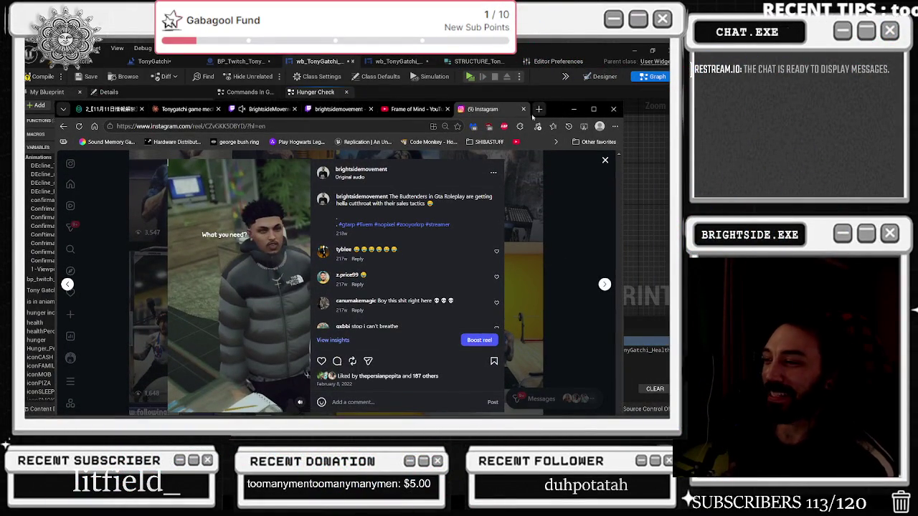
click(574, 109)
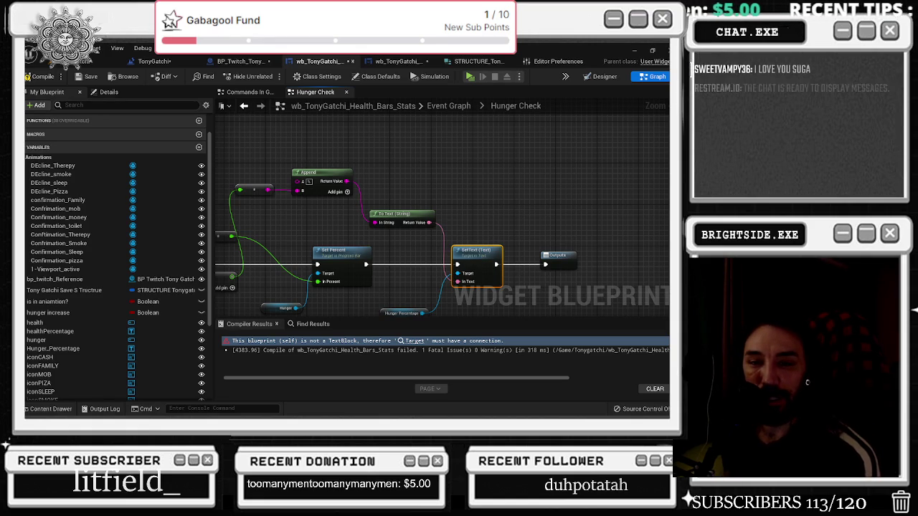
Return to Clips Manager and search the channel's clips for grand theft auto
click(136, 369)
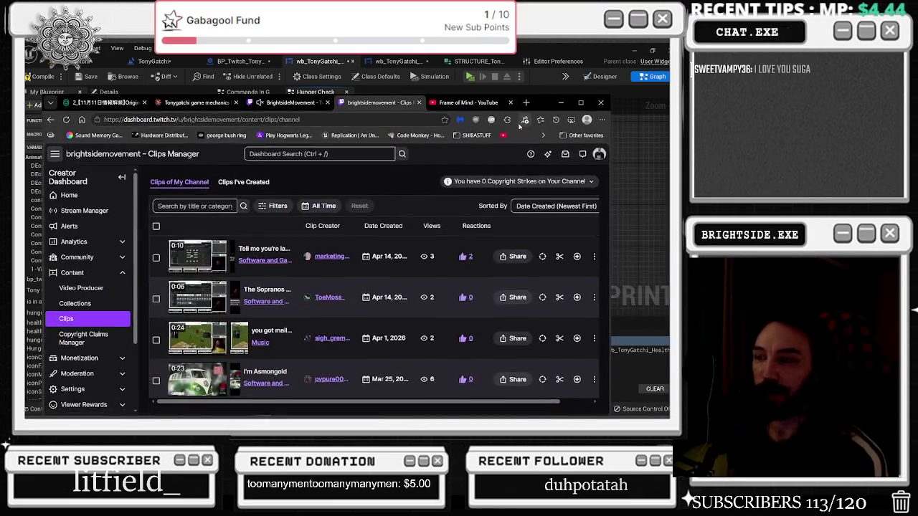
scroll(385, 305, down, 2)
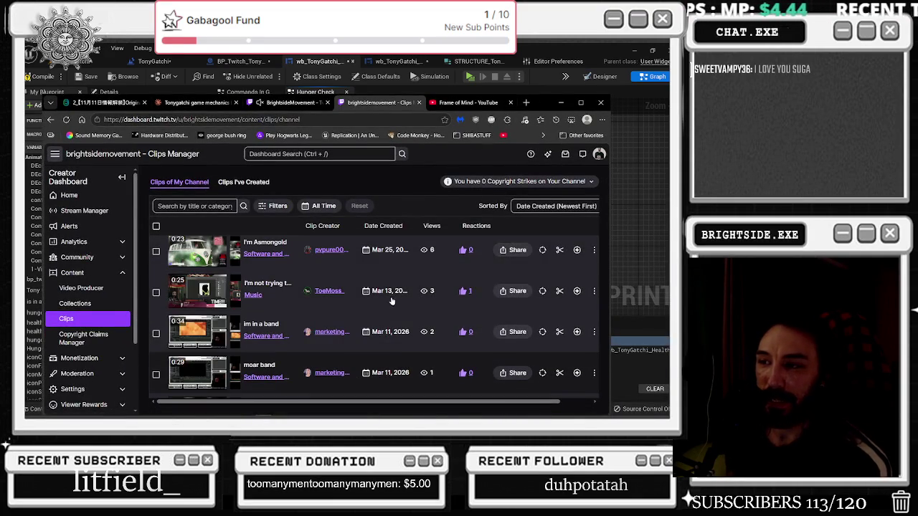
click(193, 206)
text(grt)
key(BackSpace)
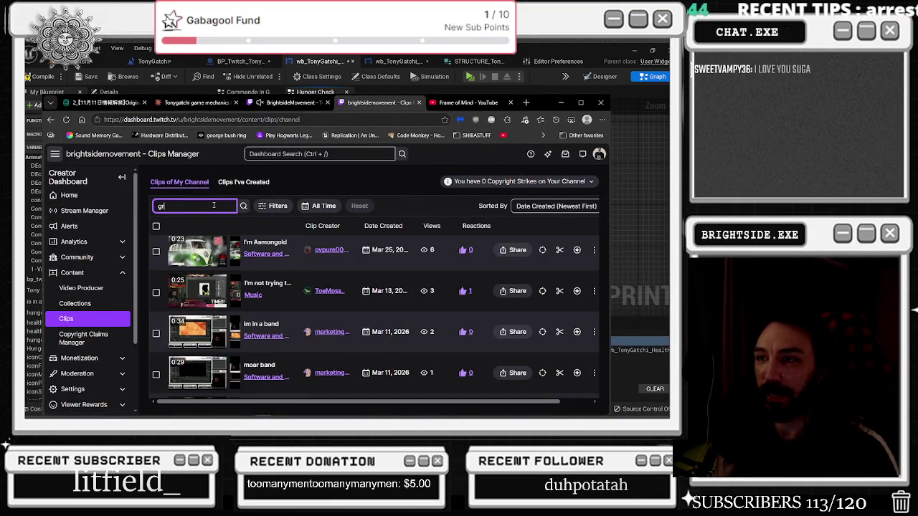
text(o)
Scroll down the results to the December 2021 MCCUMMY clip and open it
scroll(296, 283, down, 5)
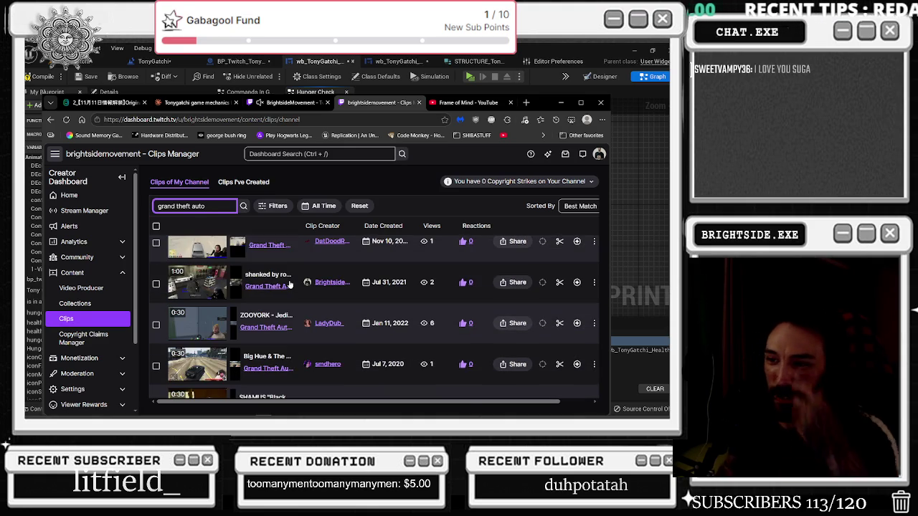
scroll(287, 284, down, 3)
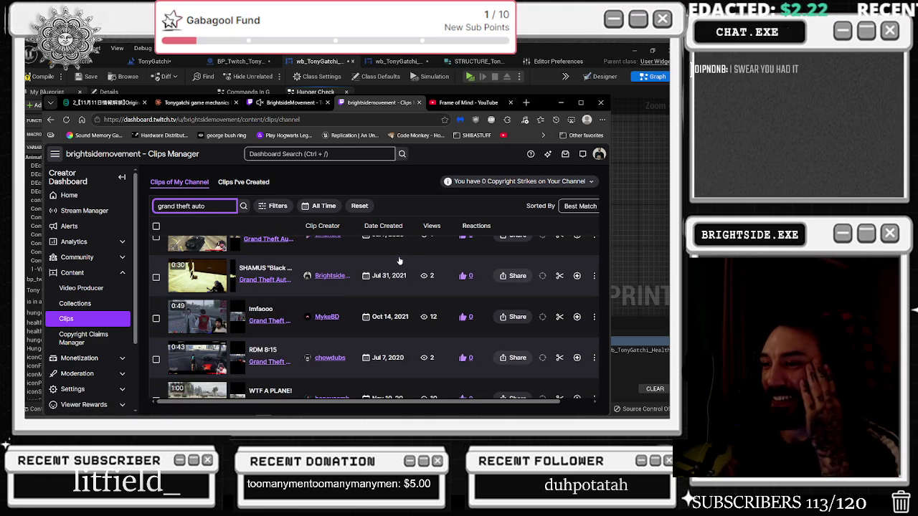
scroll(387, 262, down, 2)
scroll(373, 264, up, 5)
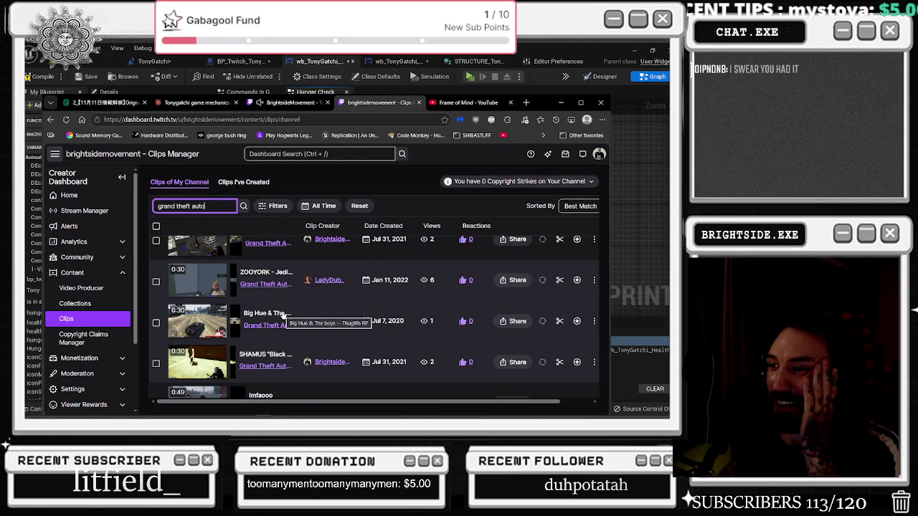
scroll(281, 315, down, 5)
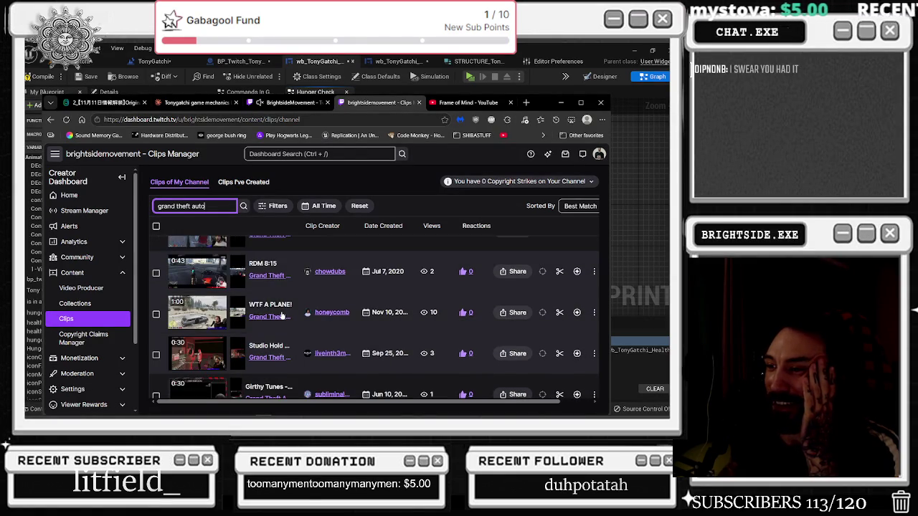
scroll(282, 318, down, 1)
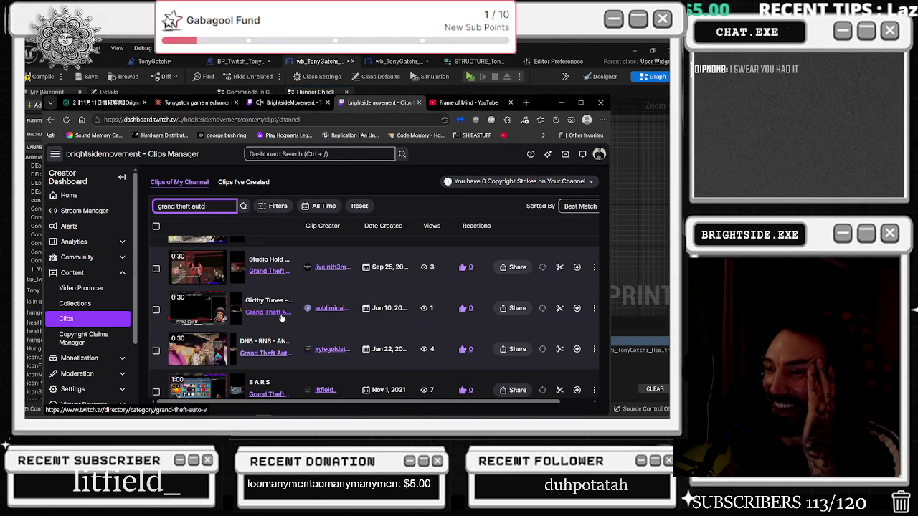
scroll(273, 318, down, 5)
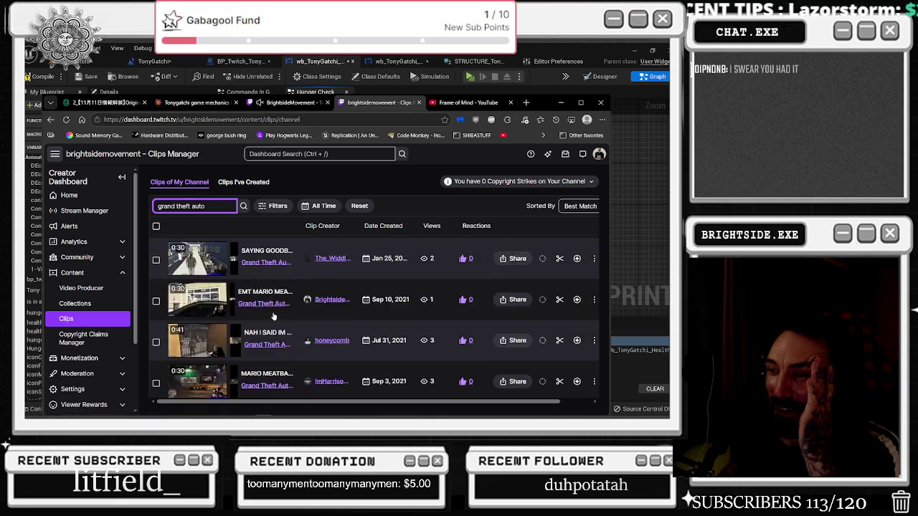
scroll(264, 316, down, 2)
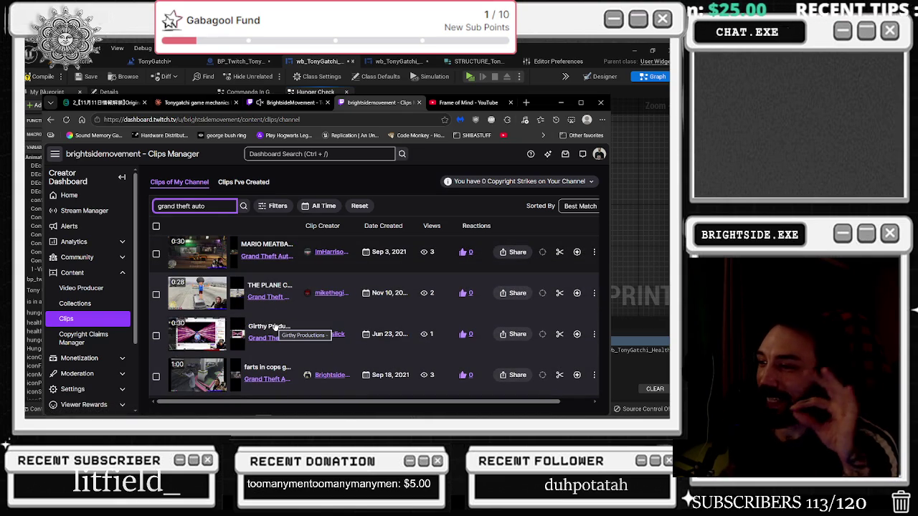
scroll(284, 324, down, 1)
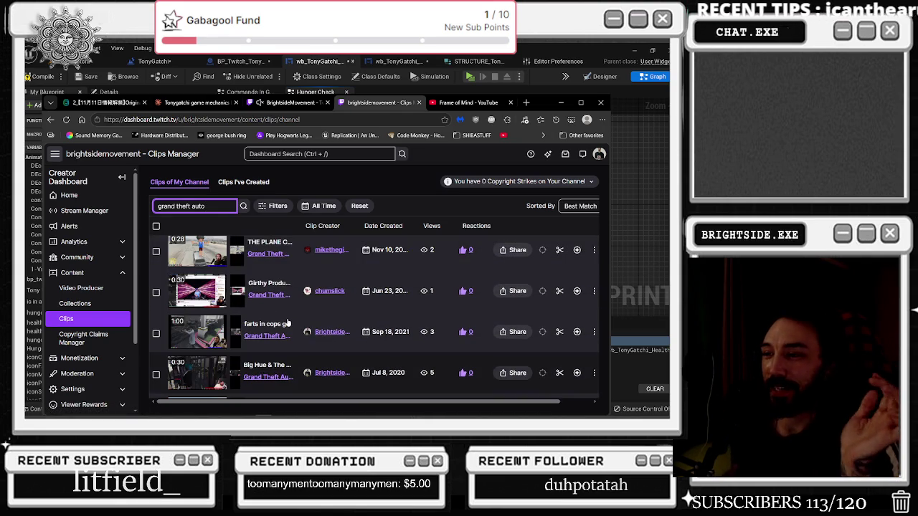
scroll(287, 324, down, 1)
scroll(288, 323, down, 1)
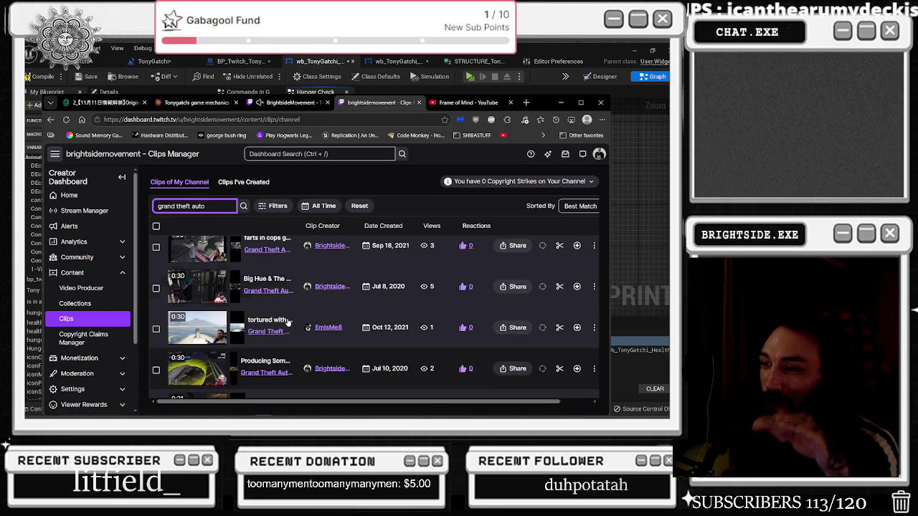
scroll(288, 323, down, 3)
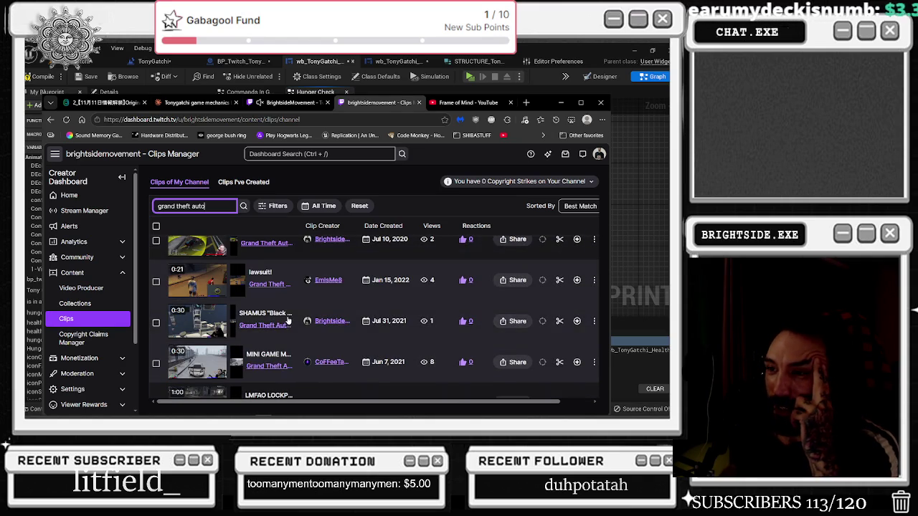
scroll(289, 317, down, 2)
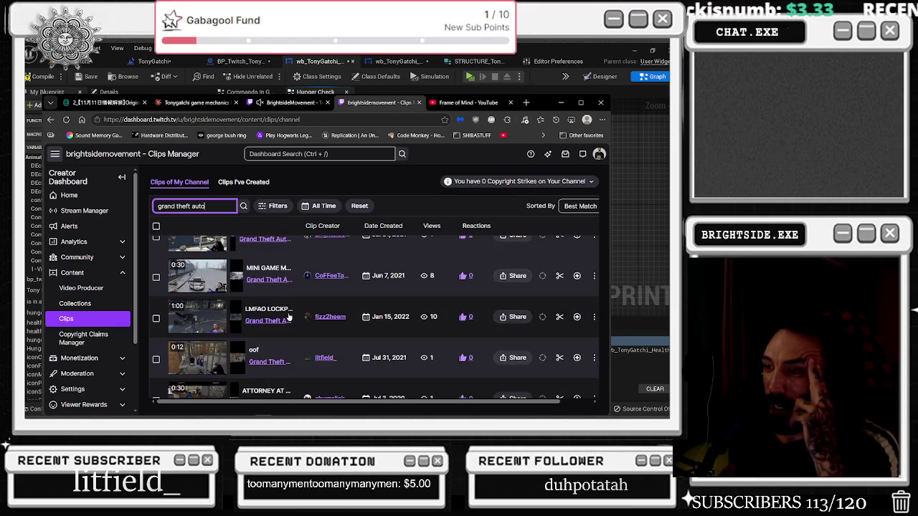
scroll(287, 308, up, 2)
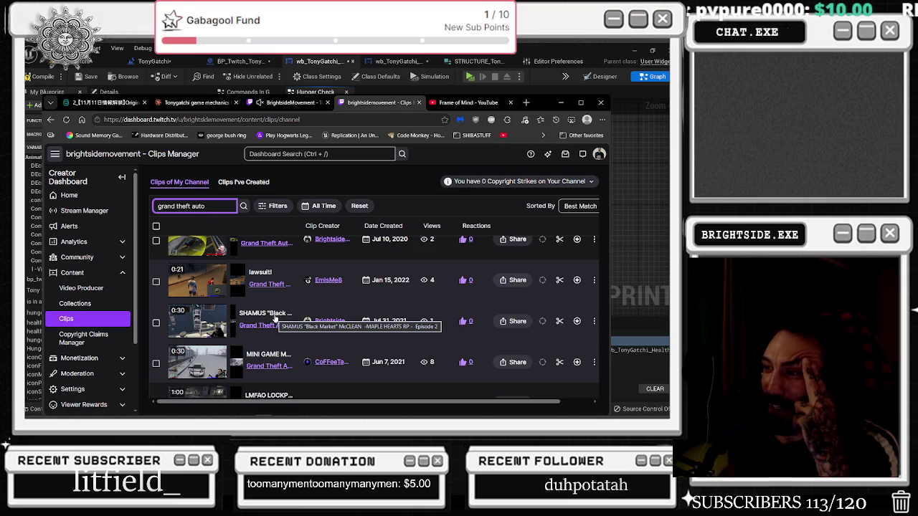
scroll(275, 318, down, 4)
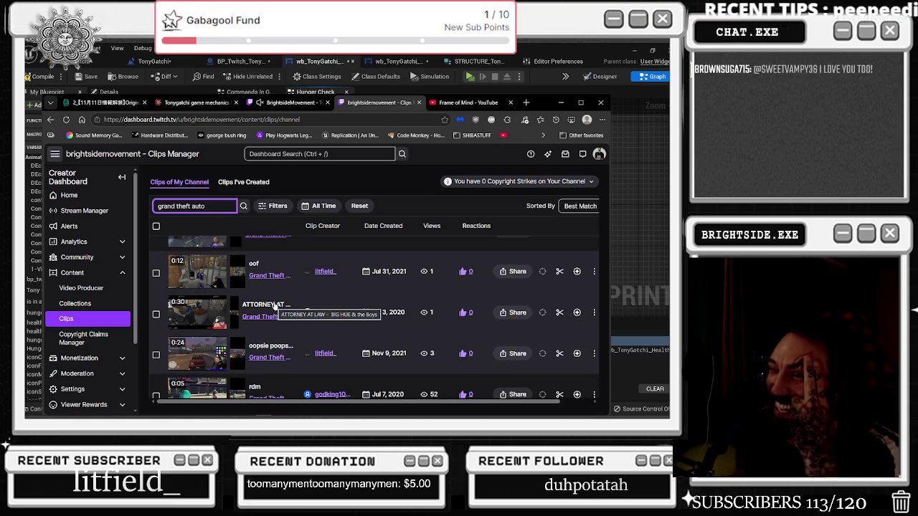
scroll(274, 307, down, 3)
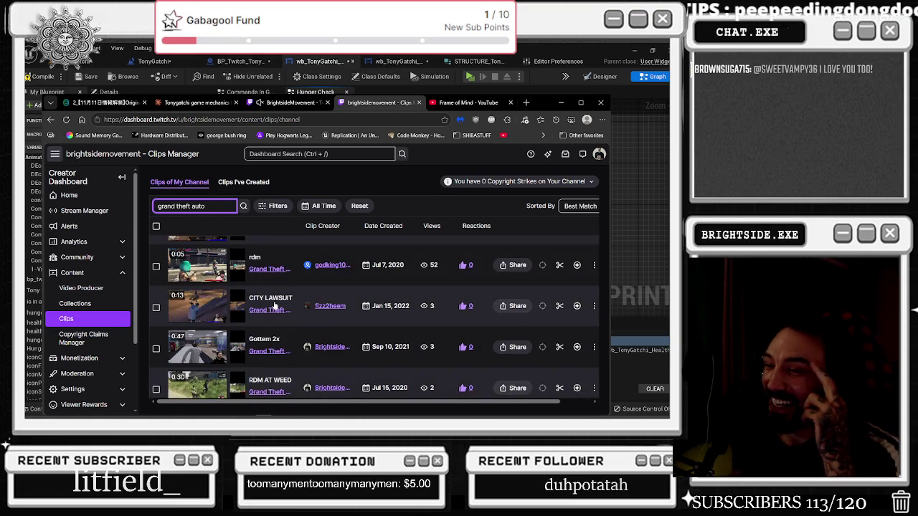
scroll(281, 305, down, 6)
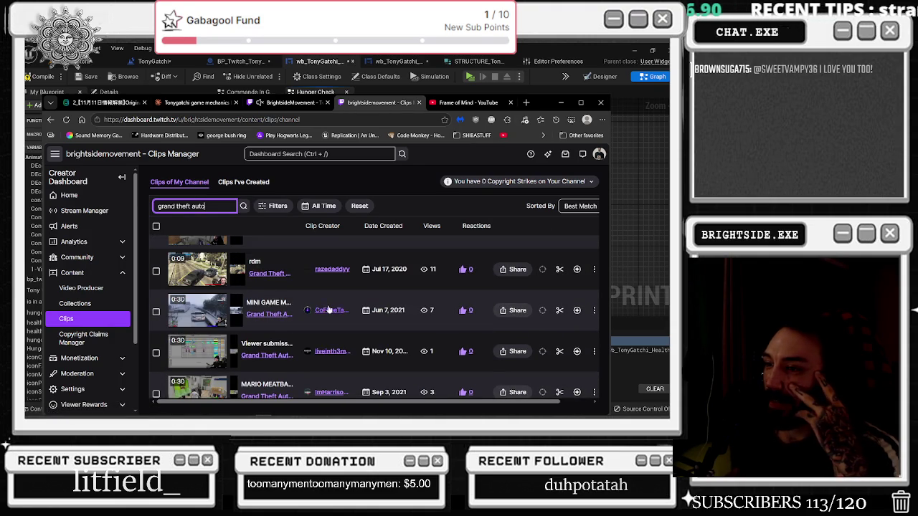
scroll(323, 309, down, 3)
scroll(330, 309, down, 5)
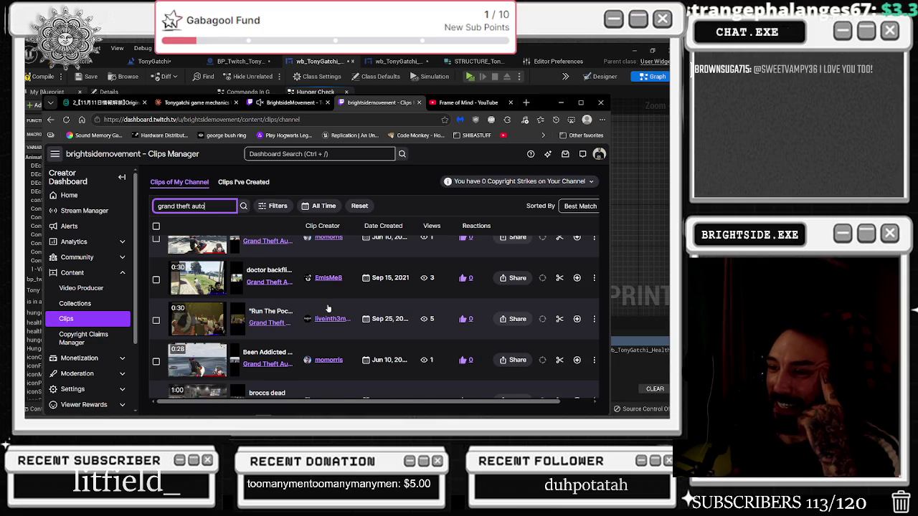
scroll(327, 308, down, 2)
scroll(328, 309, down, 2)
scroll(328, 309, down, 2)
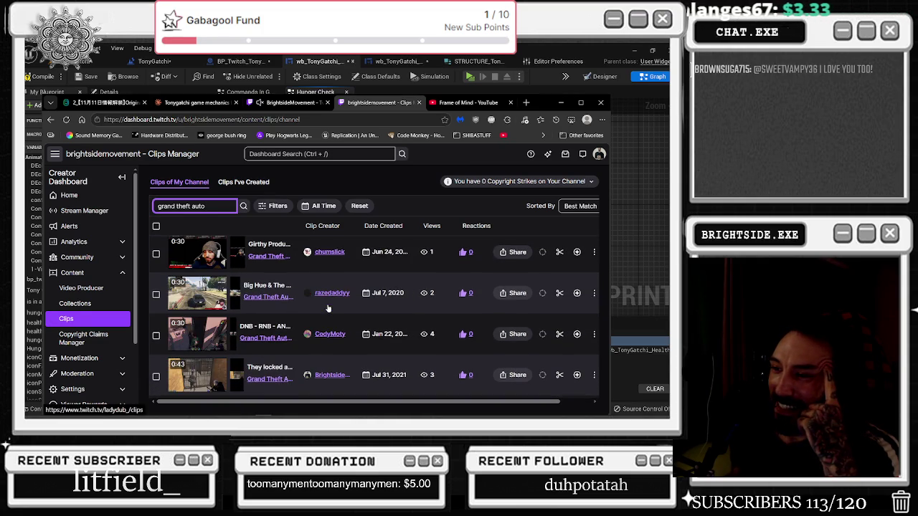
scroll(328, 309, down, 3)
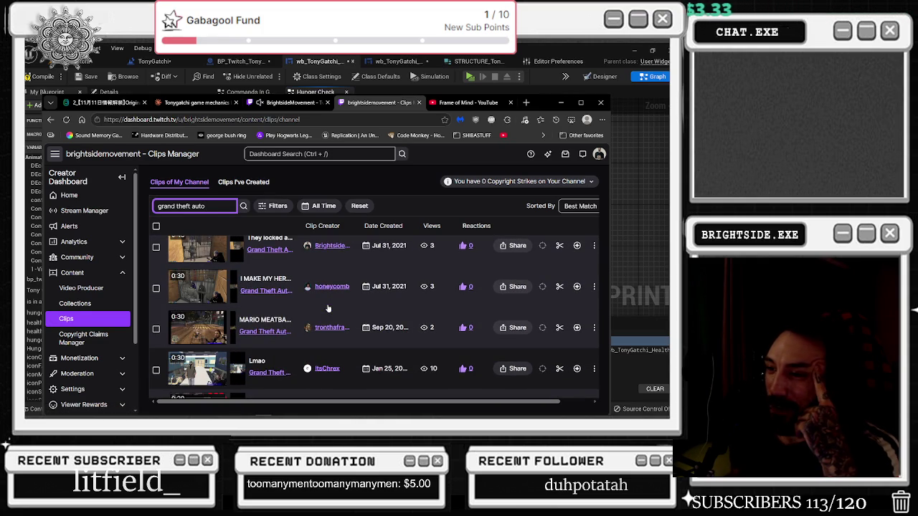
scroll(327, 308, down, 2)
scroll(328, 309, down, 2)
scroll(328, 308, down, 2)
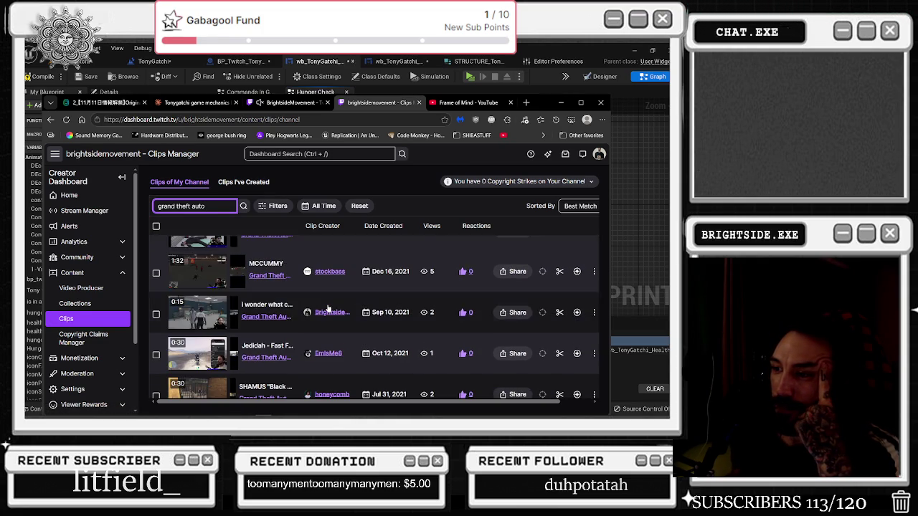
click(276, 264)
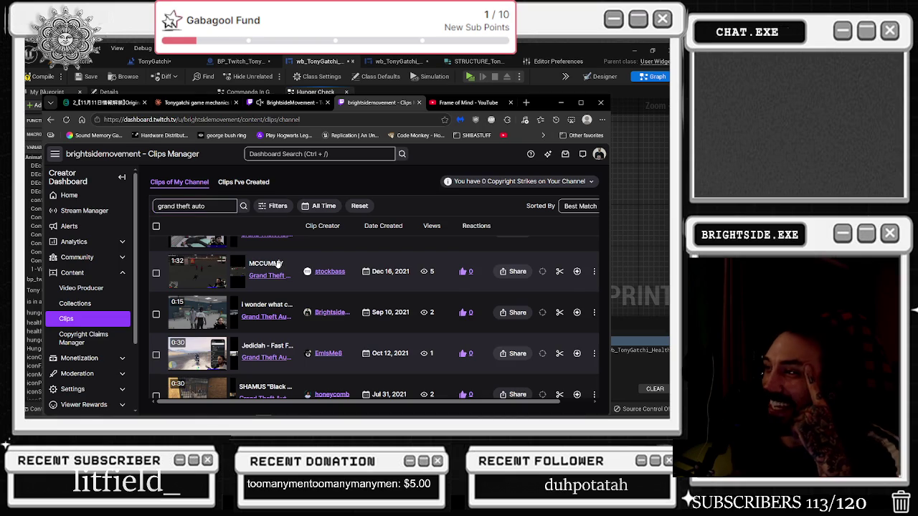
Maximize the browser and play the Dec 16, 2021 MCCUMMY clip, about 28 seconds in
click(581, 102)
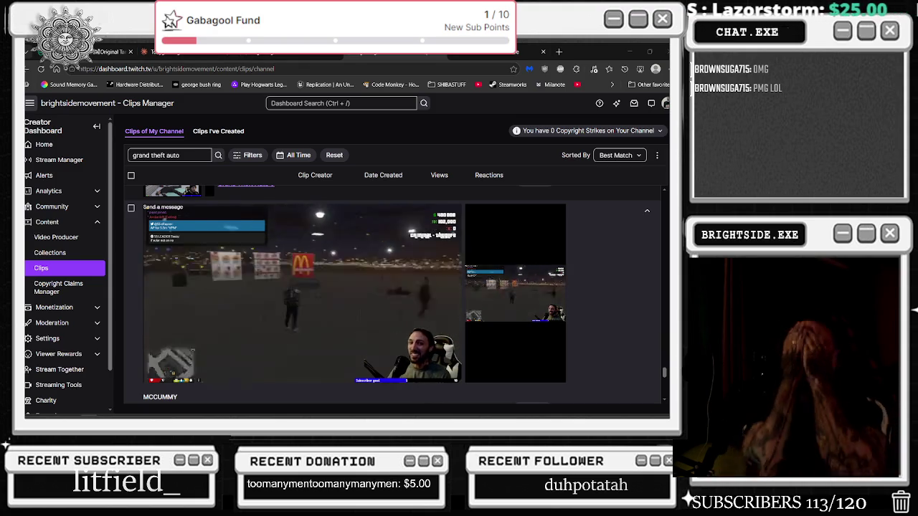
mouse_move(172, 312)
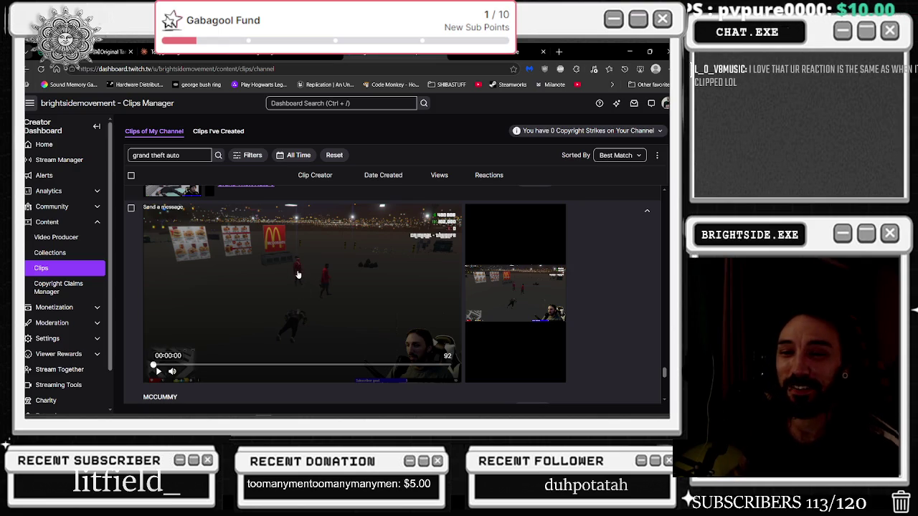
click(178, 339)
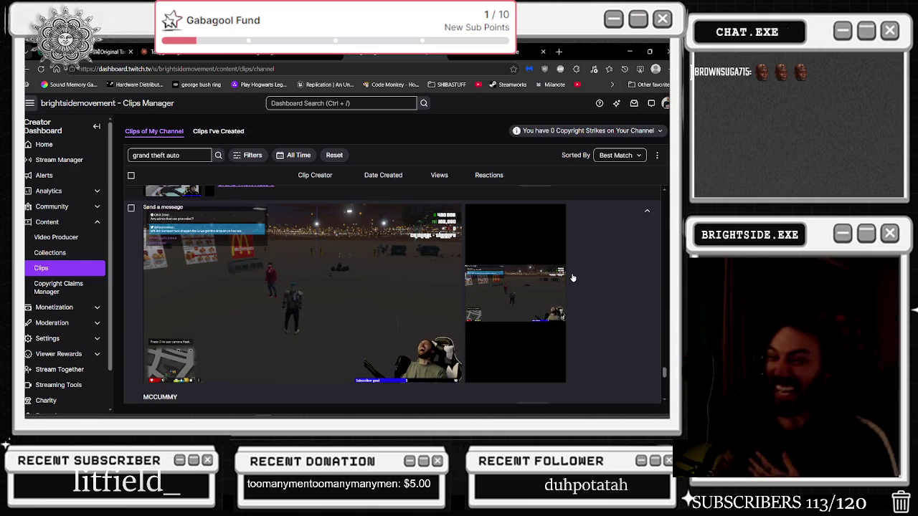
mouse_move(558, 285)
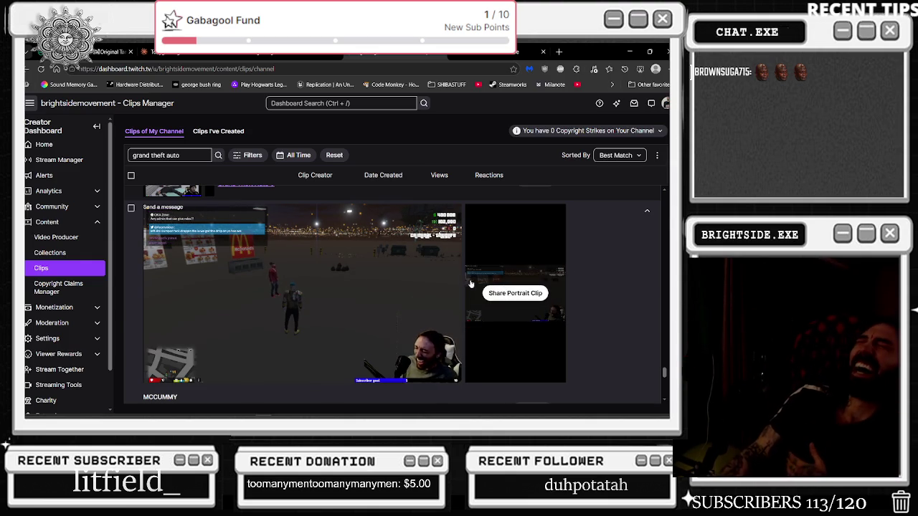
mouse_move(461, 280)
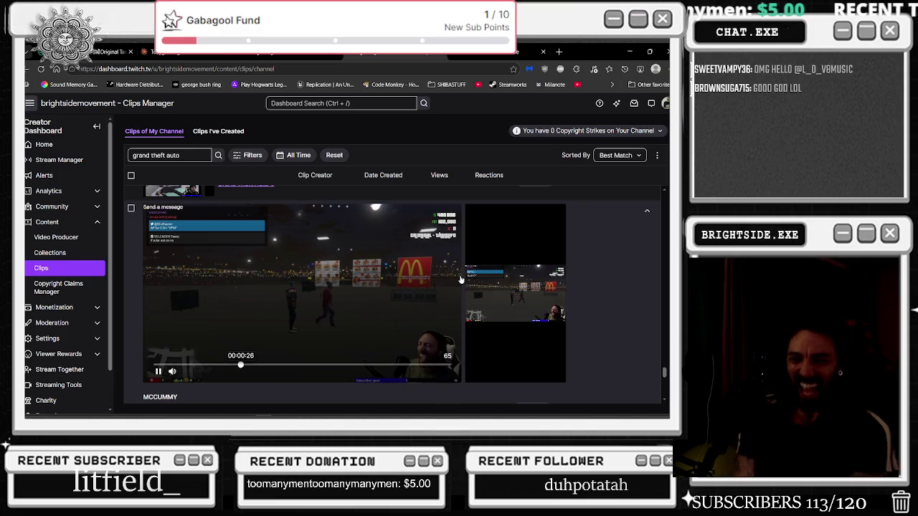
scroll(330, 308, down, 3)
scroll(251, 322, up, 4)
scroll(200, 347, down, 2)
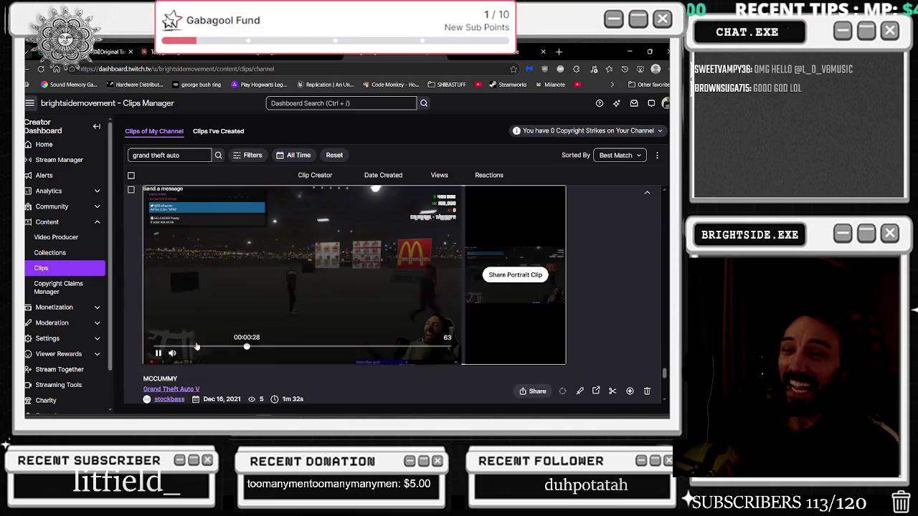
Pause the clip, jump back to 00:00:18 and resume playback
key(space)
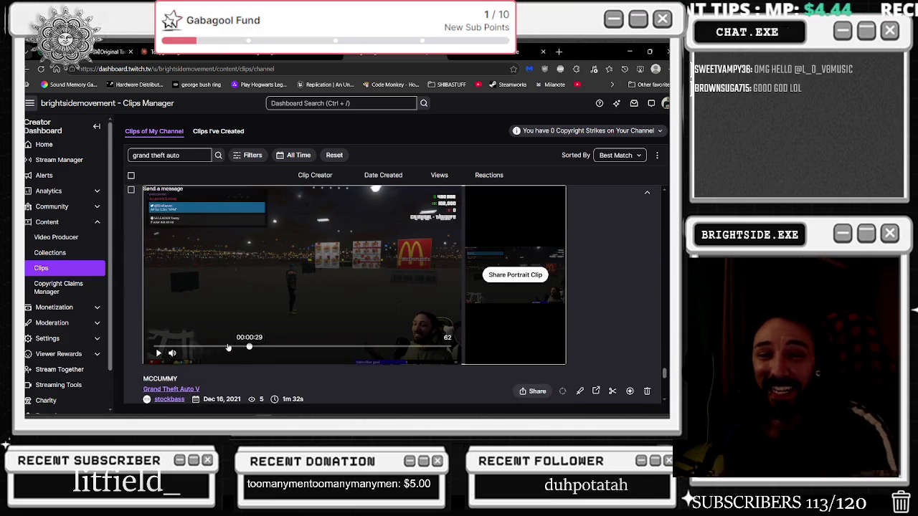
click(225, 348)
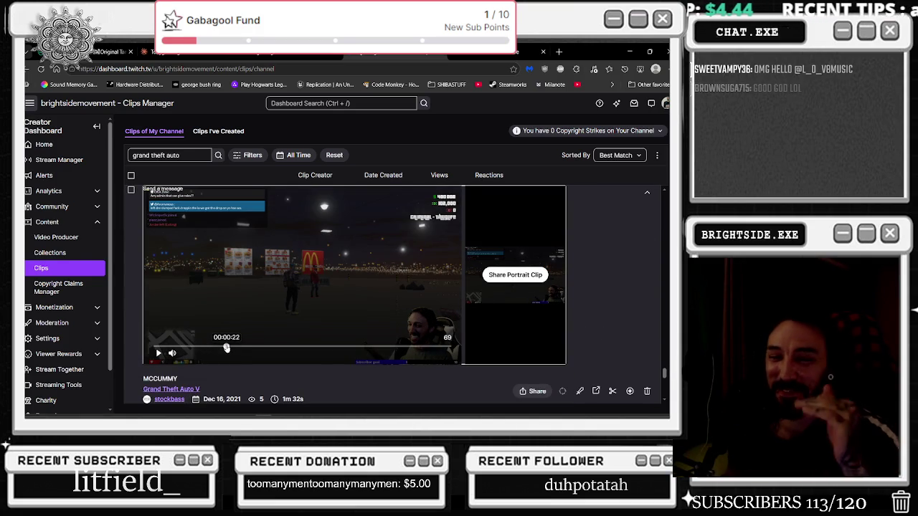
click(213, 348)
click(157, 356)
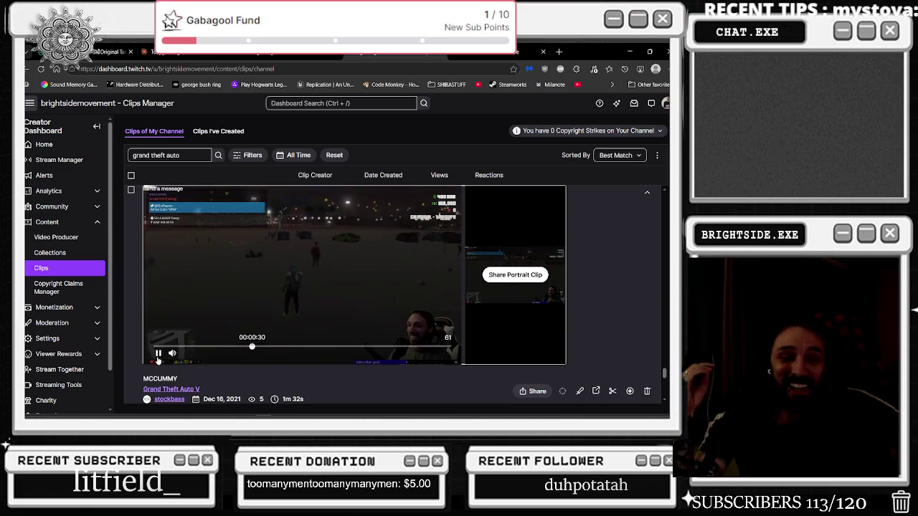
Pause again, rewind to 0:00 and collapse the player back into the list
click(157, 358)
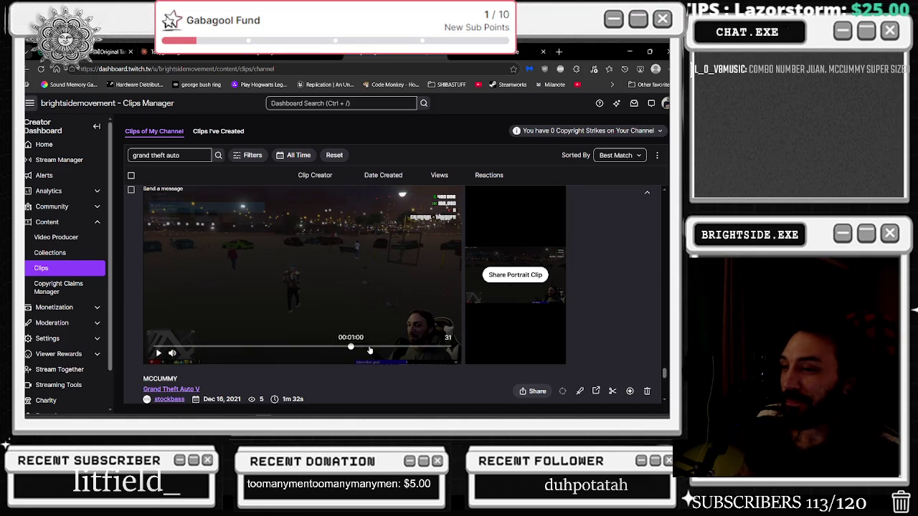
drag(407, 352, 155, 348)
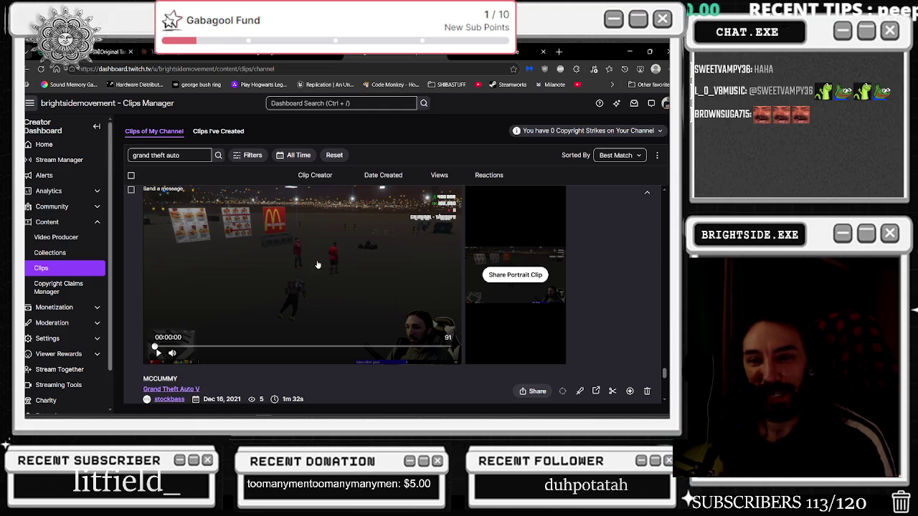
key(Escape)
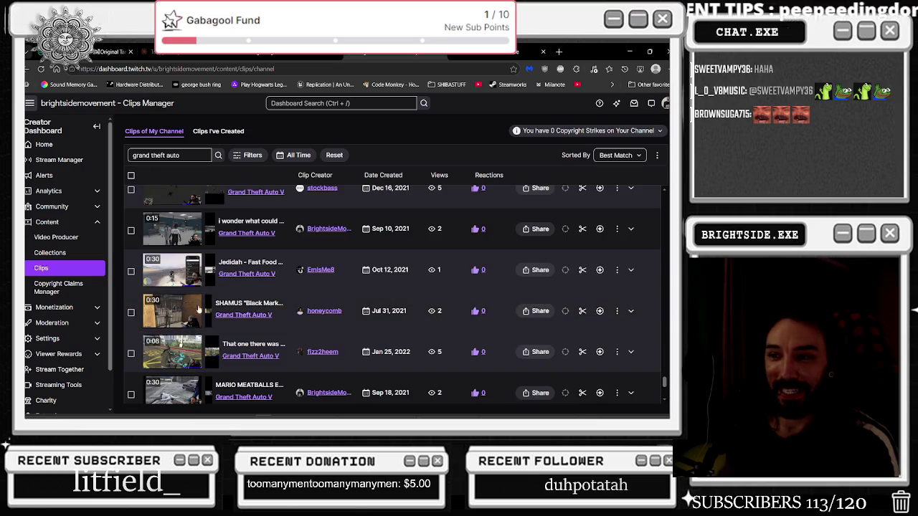
Reopen the MCCUMMY clip and rewind it to the start
scroll(204, 318, down, 10)
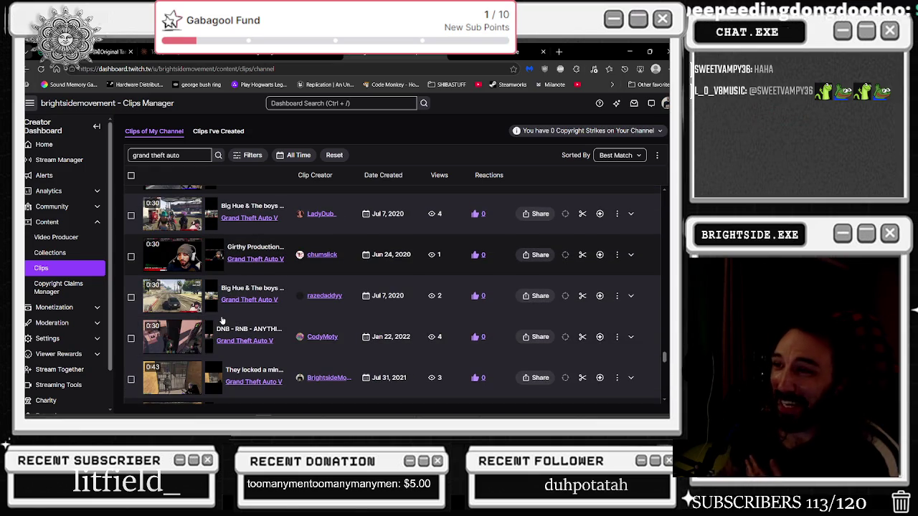
scroll(227, 313, down, 3)
scroll(267, 307, down, 1)
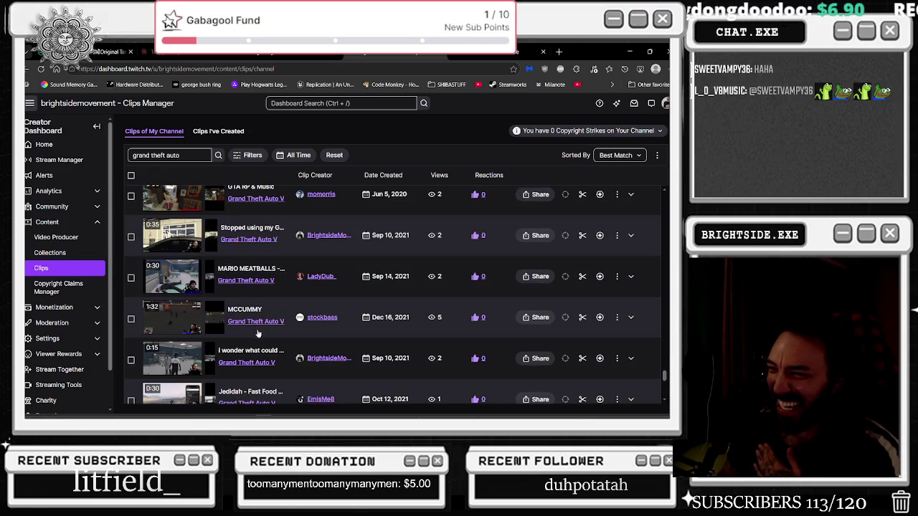
click(257, 312)
scroll(189, 367, down, 1)
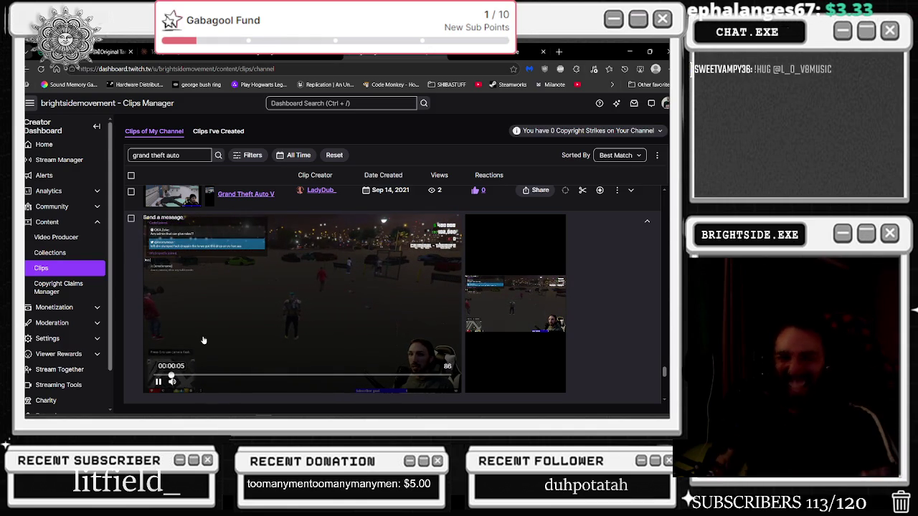
scroll(203, 340, down, 3)
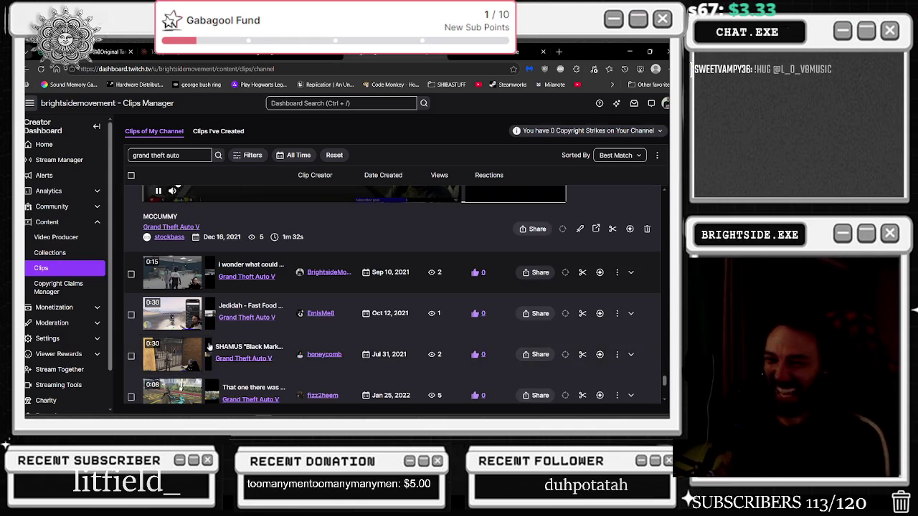
scroll(160, 324, up, 2)
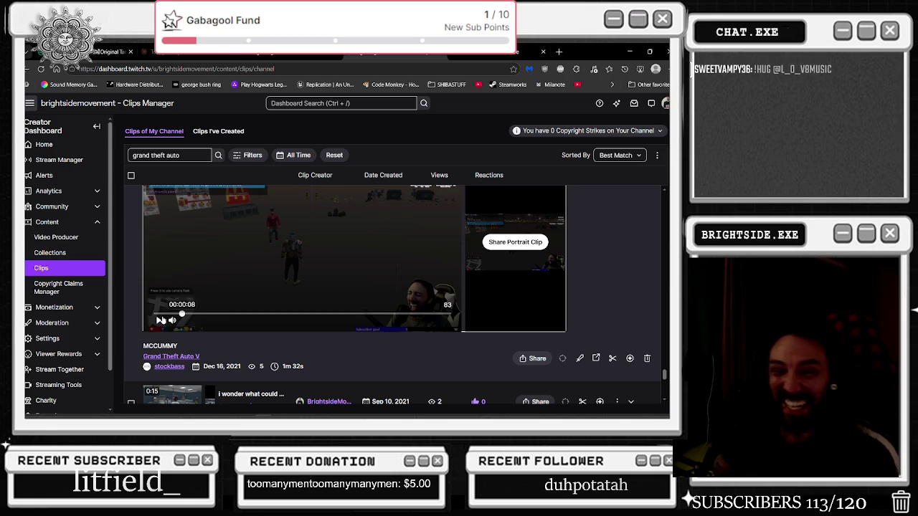
click(155, 314)
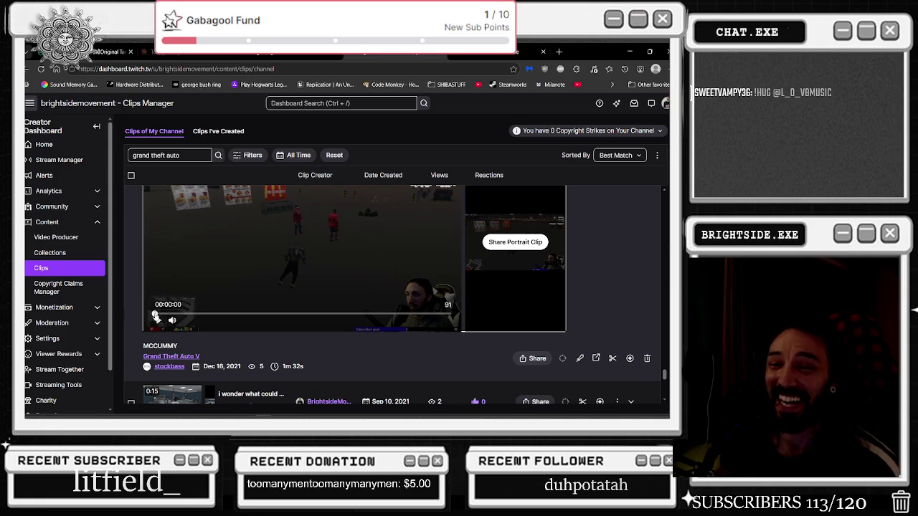
Play the MCCUMMY clip from the beginning up to 00:00:04
scroll(234, 334, up, 2)
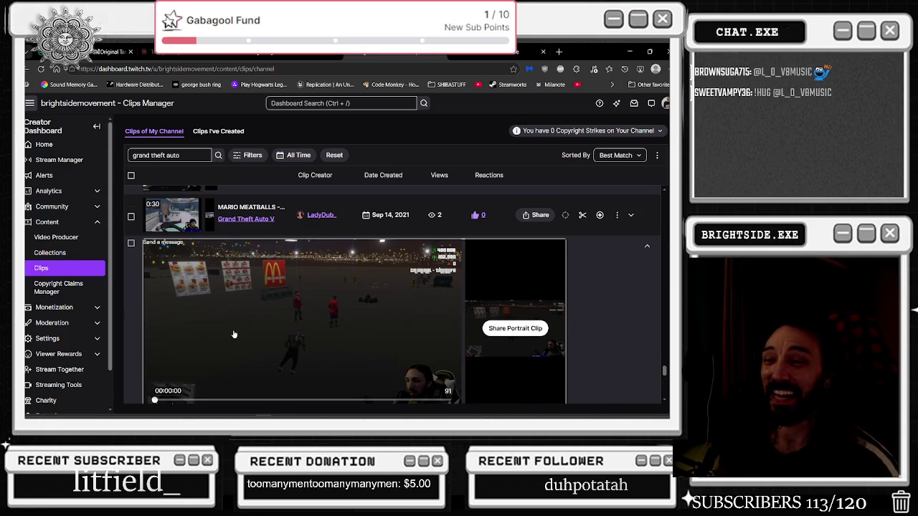
scroll(234, 334, down, 1)
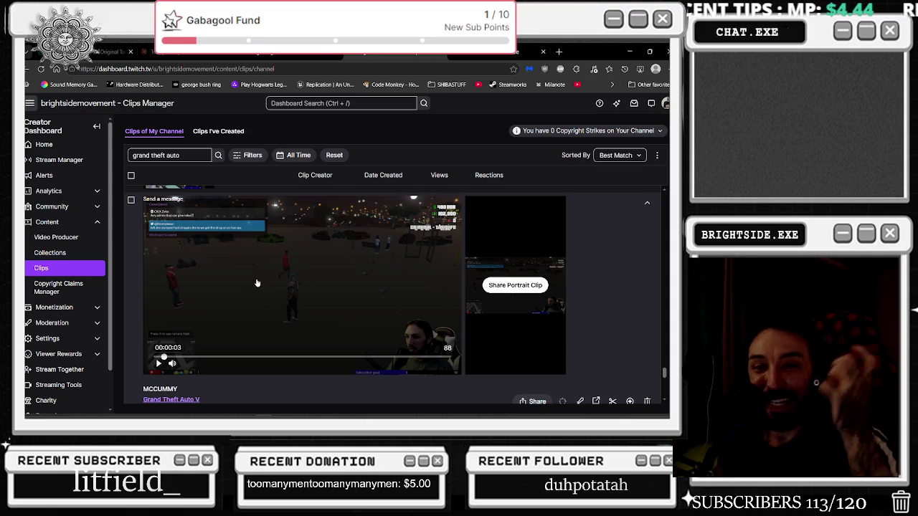
click(158, 363)
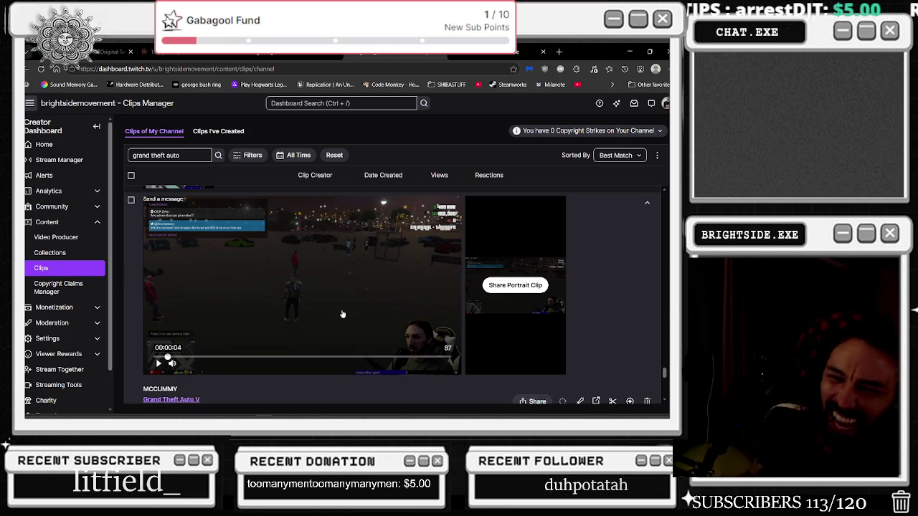
click(375, 272)
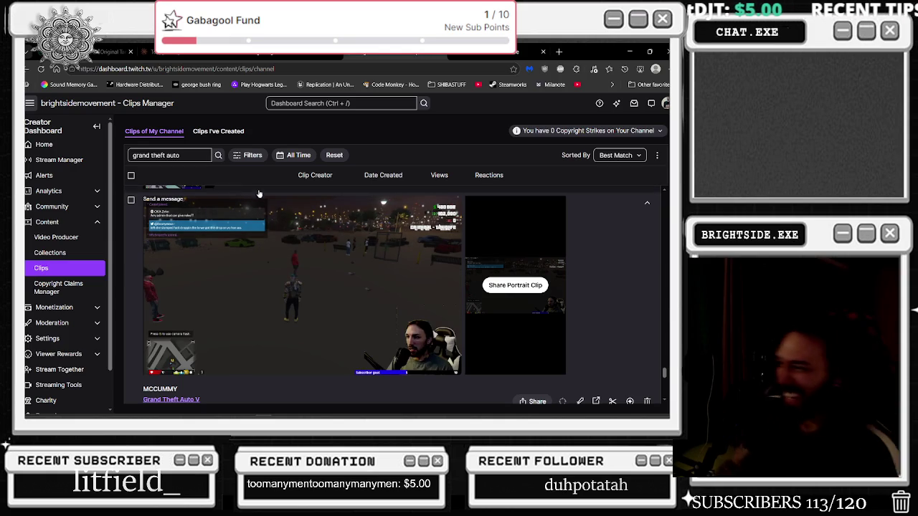
scroll(248, 196, down, 3)
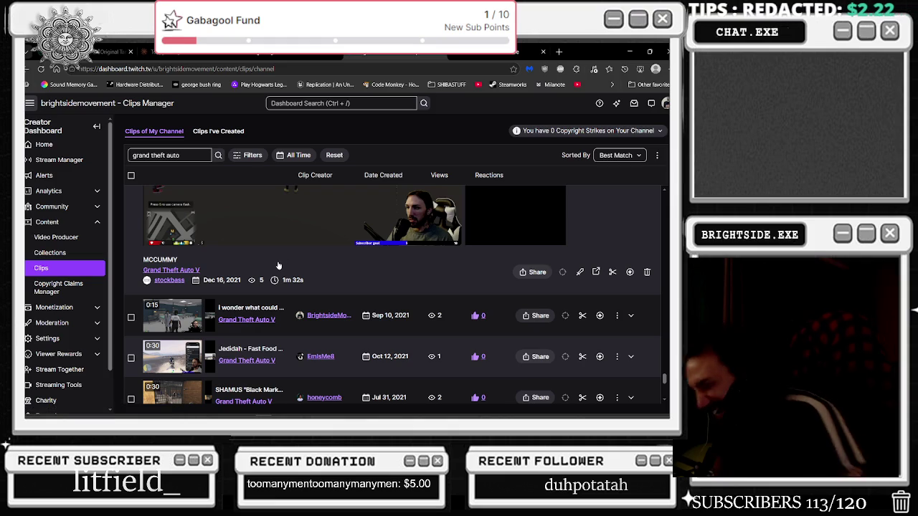
scroll(277, 276, down, 3)
scroll(275, 288, up, 1)
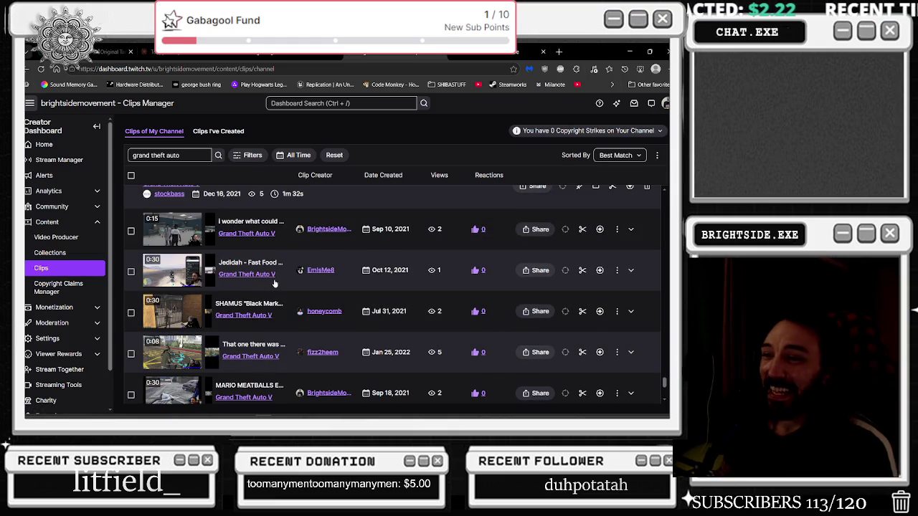
click(279, 304)
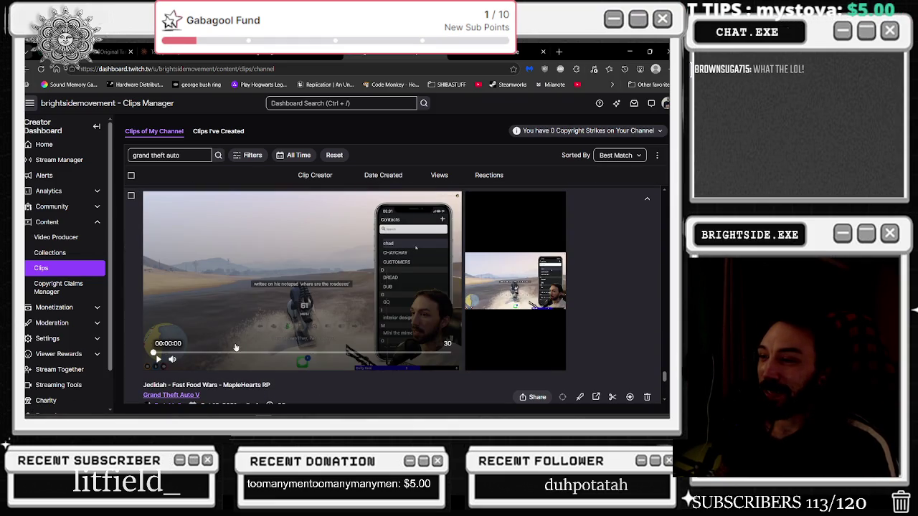
scroll(301, 330, down, 3)
scroll(332, 327, up, 1)
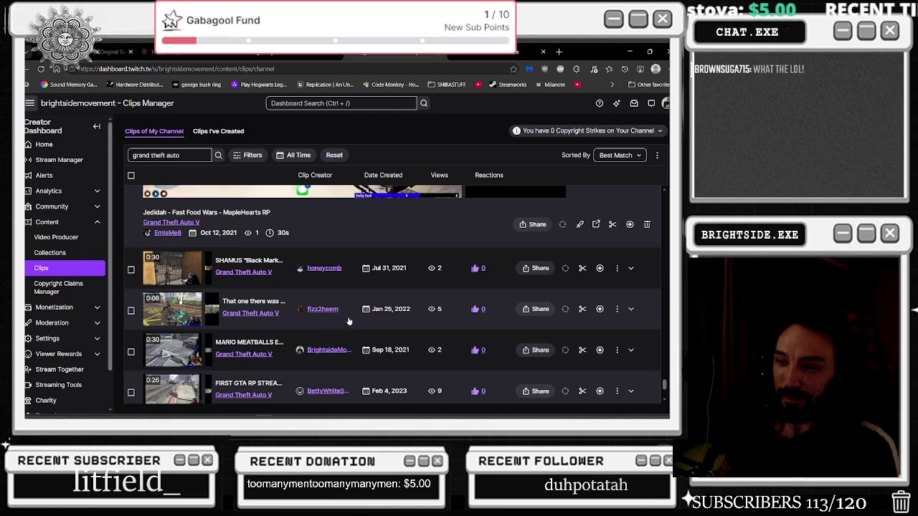
scroll(354, 314, down, 1)
scroll(352, 310, down, 1)
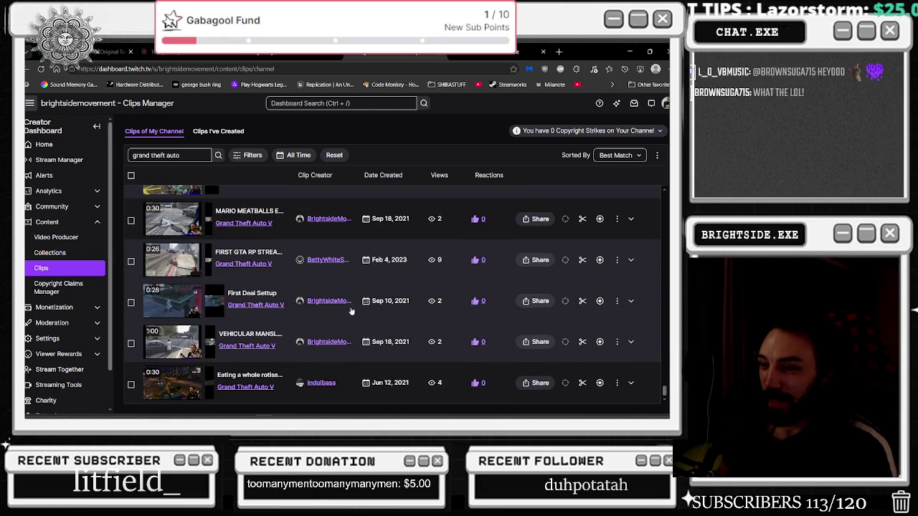
scroll(302, 340, down, 3)
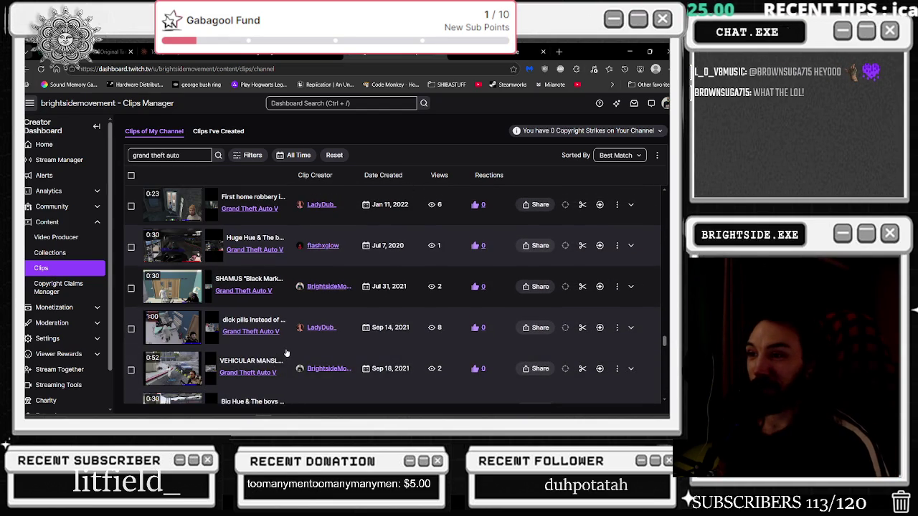
scroll(286, 353, up, 3)
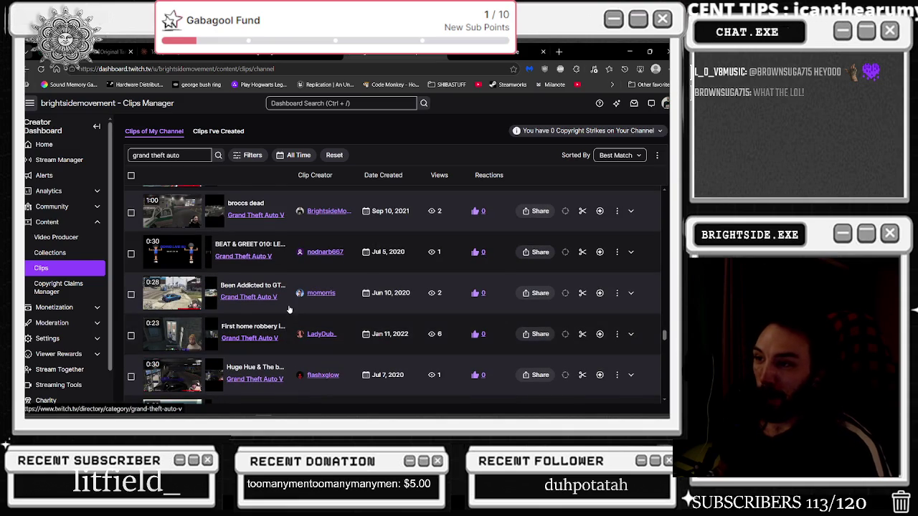
scroll(283, 330, up, 2)
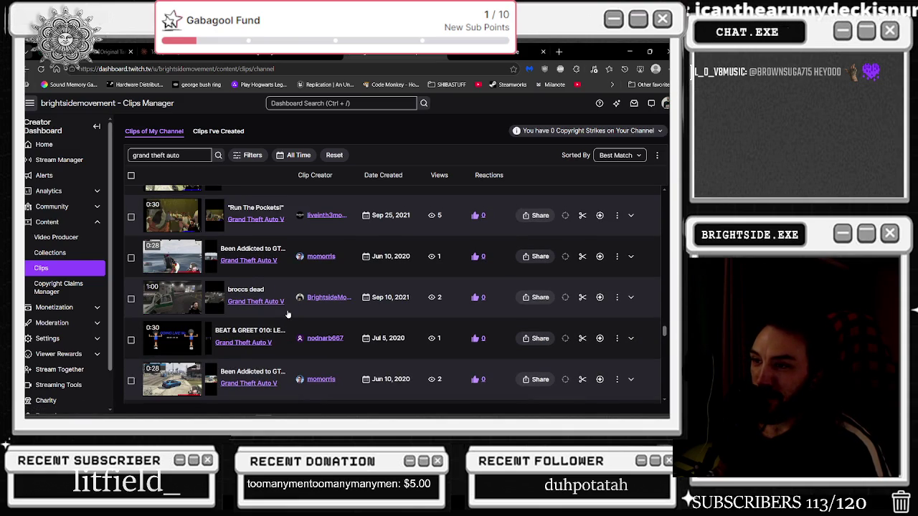
scroll(287, 314, up, 3)
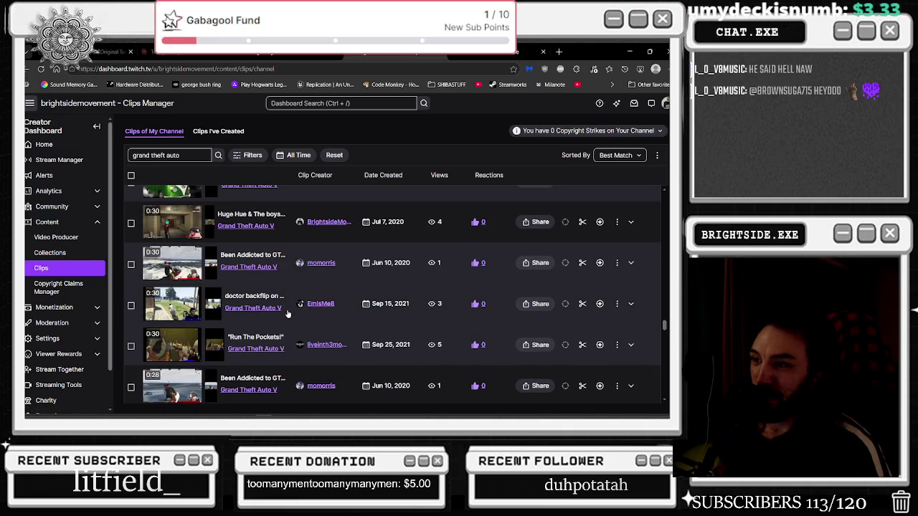
scroll(287, 313, up, 2)
scroll(256, 319, up, 2)
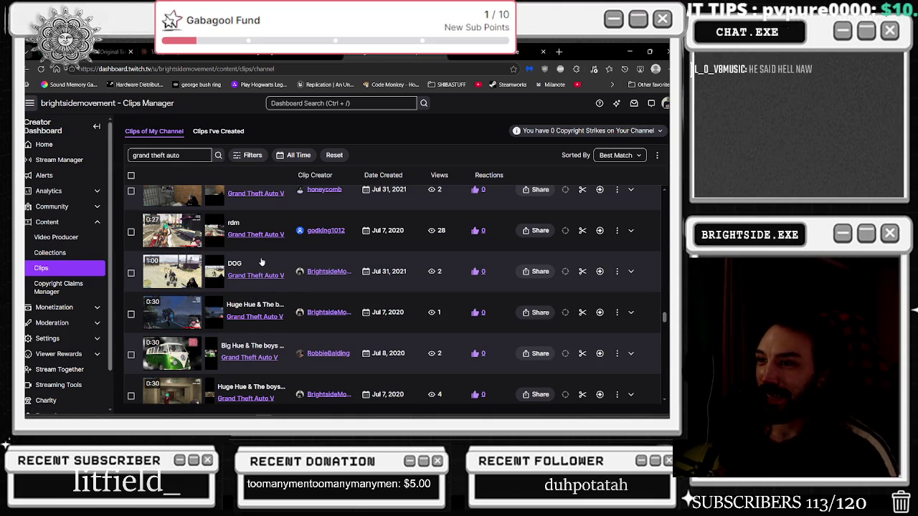
scroll(261, 263, up, 2)
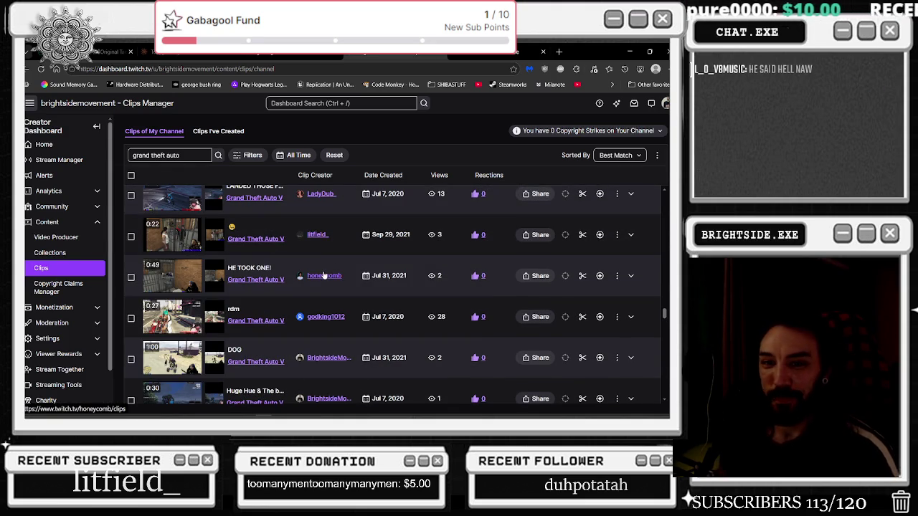
scroll(299, 276, up, 1)
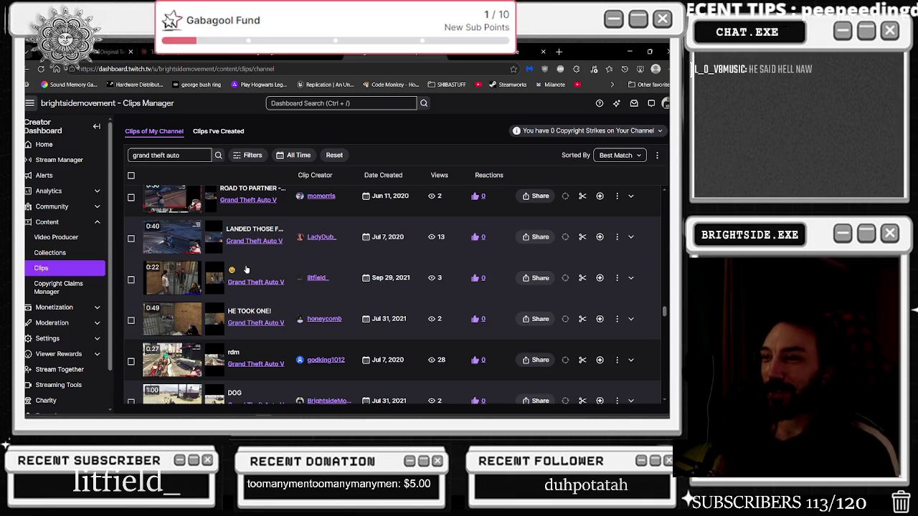
scroll(244, 266, up, 2)
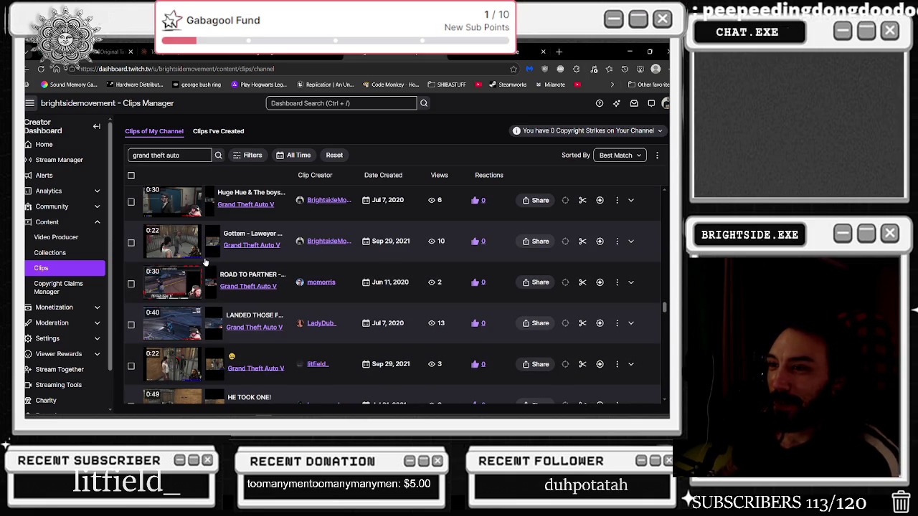
click(251, 235)
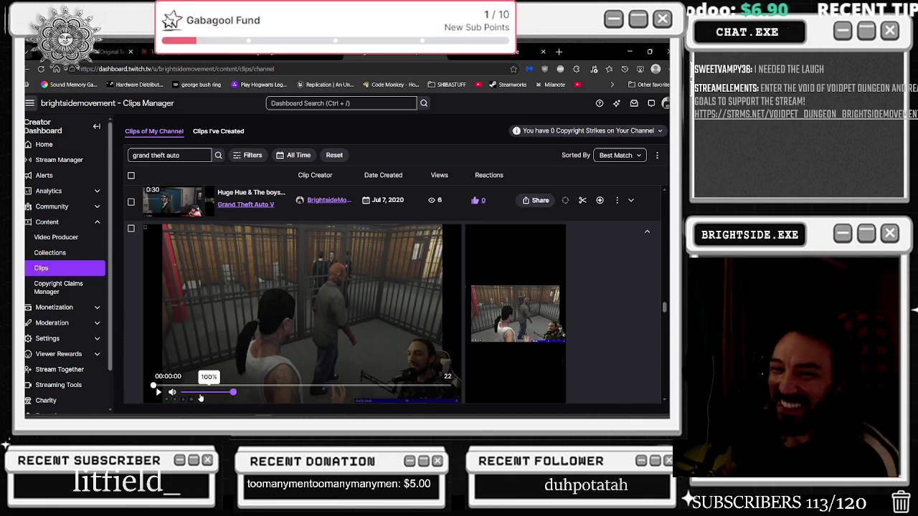
Start the Gottem - Laweyer Deanda clip, pause it, and scrub back to the start
click(156, 395)
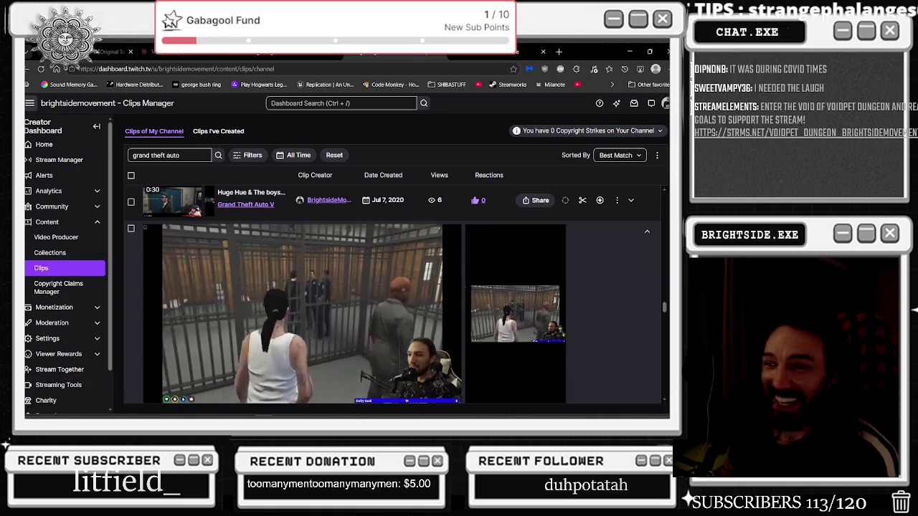
scroll(260, 315, down, 1)
click(260, 314)
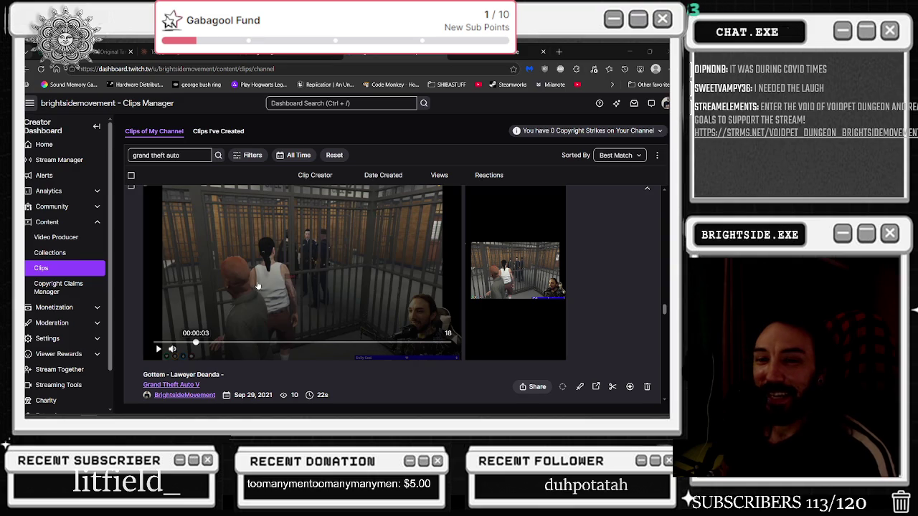
scroll(65, 287, down, 1)
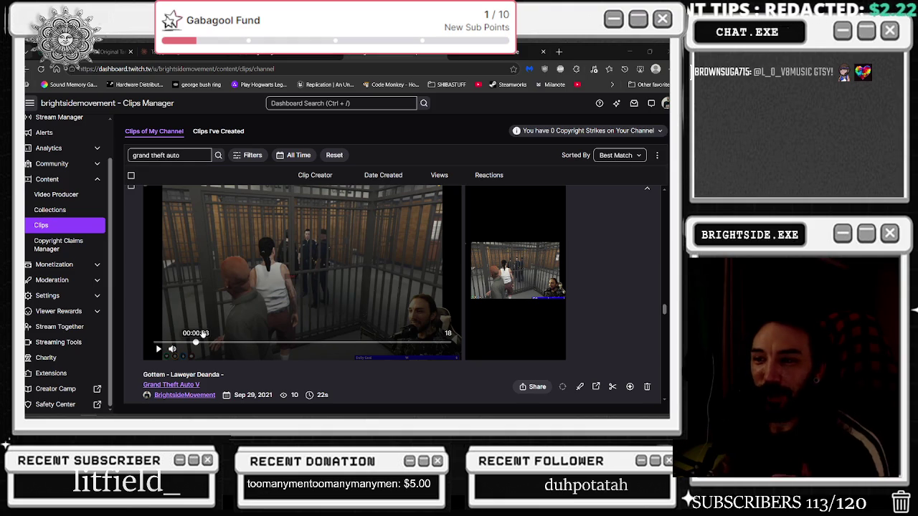
drag(196, 344, 157, 345)
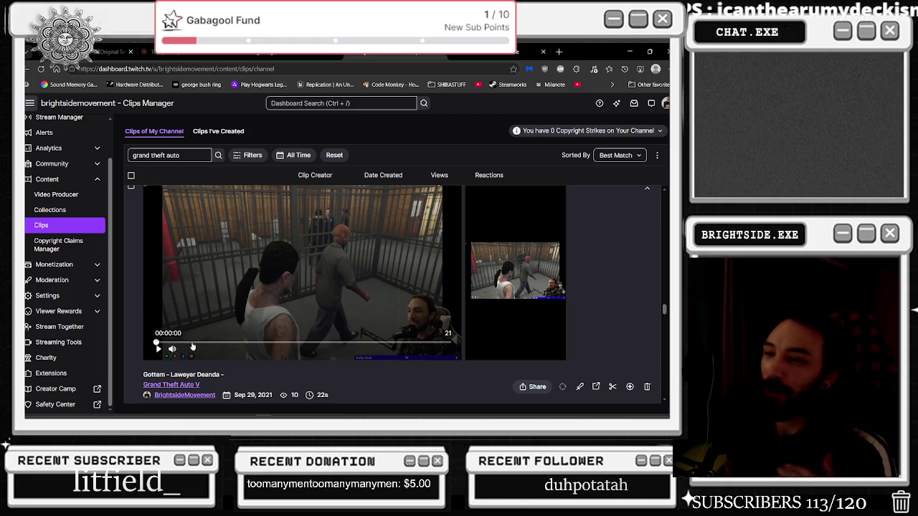
Play the clip from the beginning, pausing and resuming around nine seconds
click(157, 350)
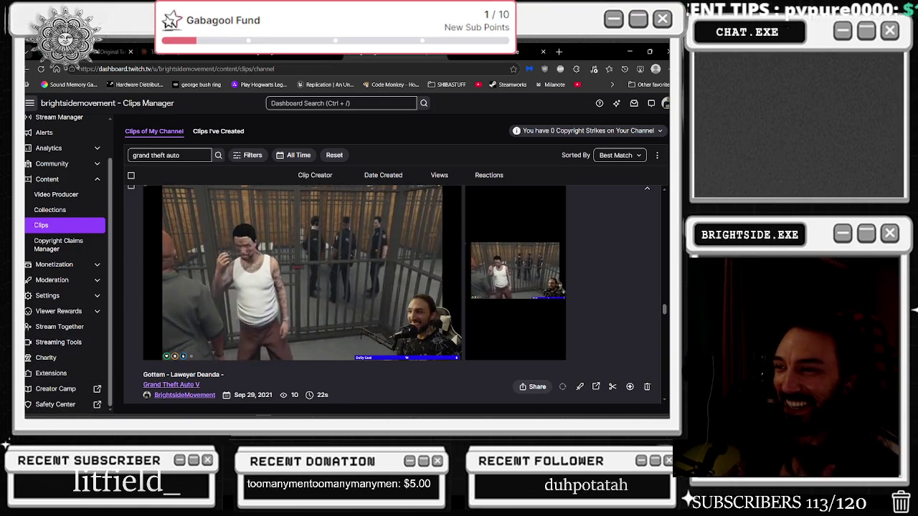
mouse_move(183, 365)
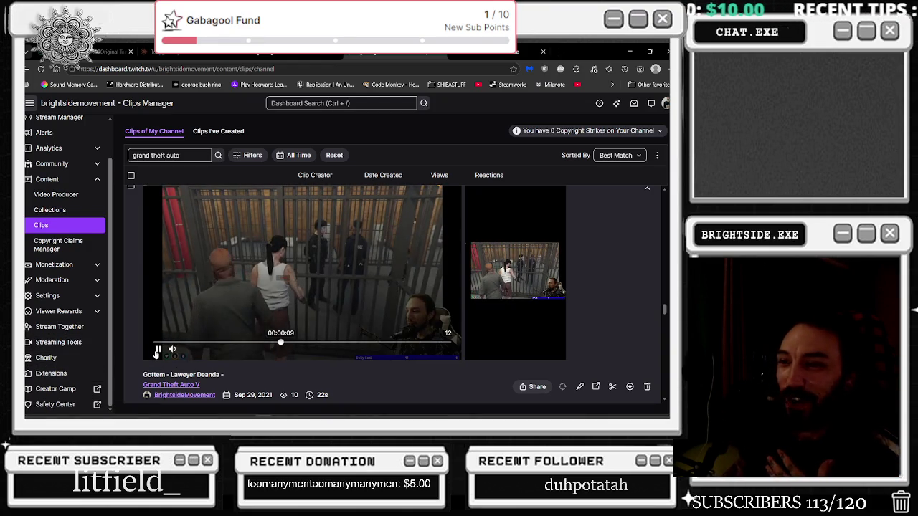
click(157, 350)
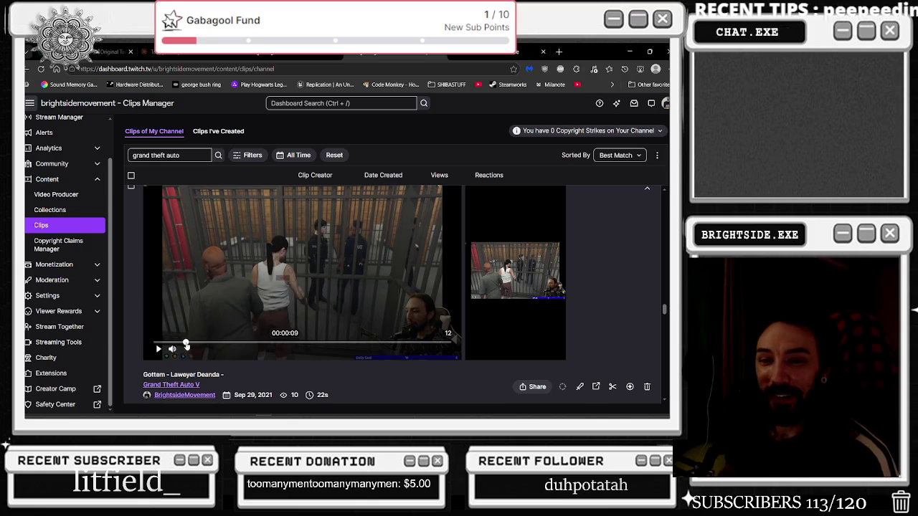
click(160, 350)
click(159, 350)
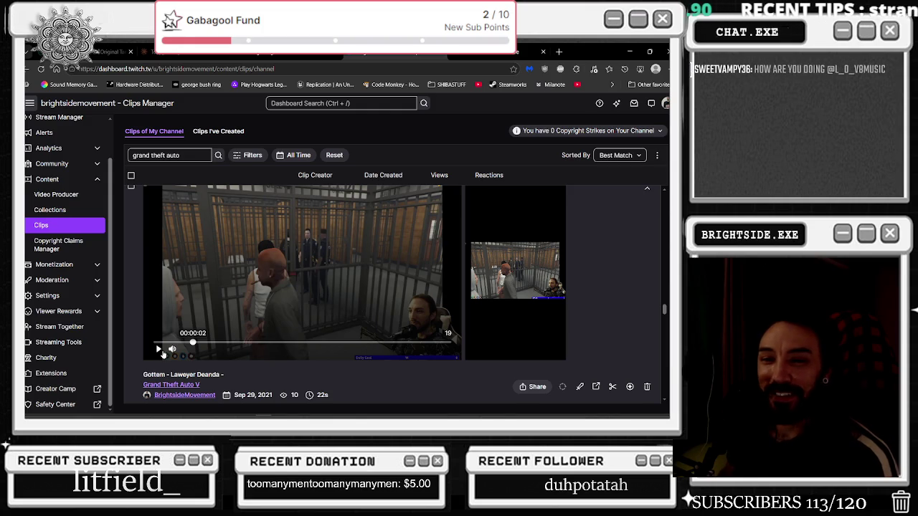
click(159, 350)
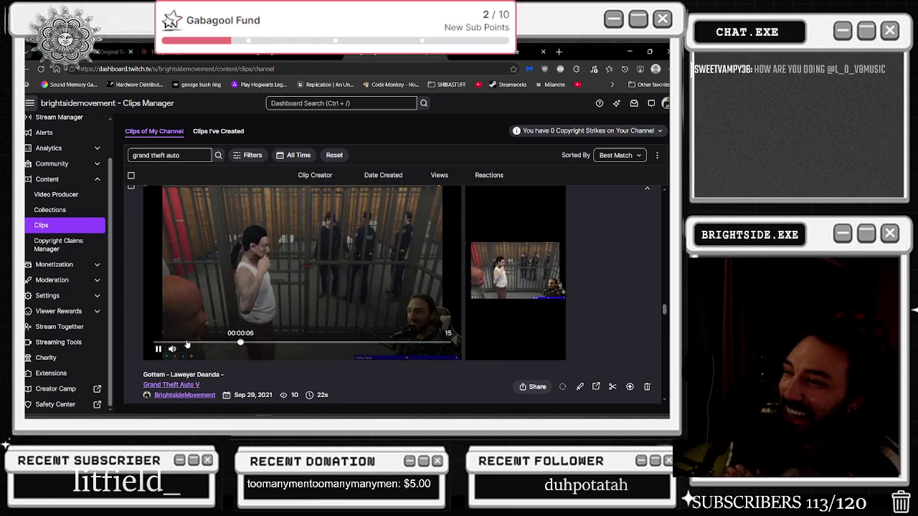
mouse_move(491, 327)
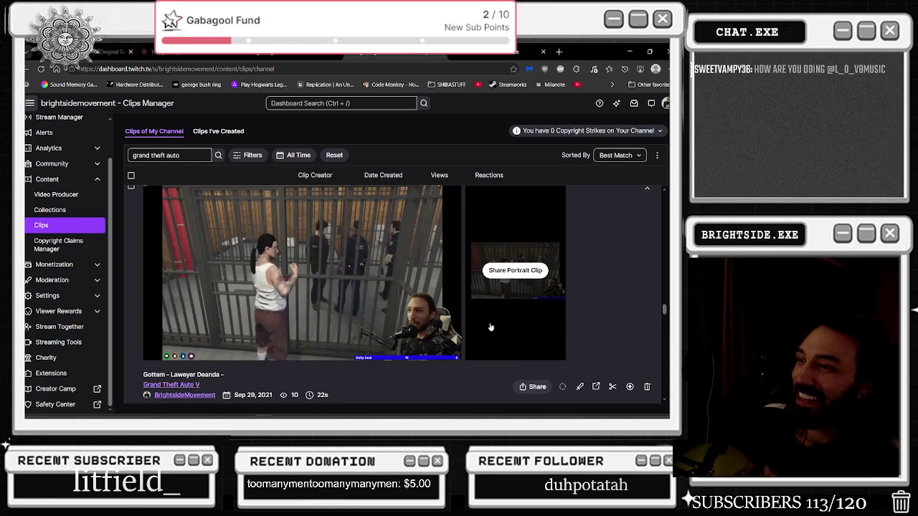
scroll(490, 325, down, 1)
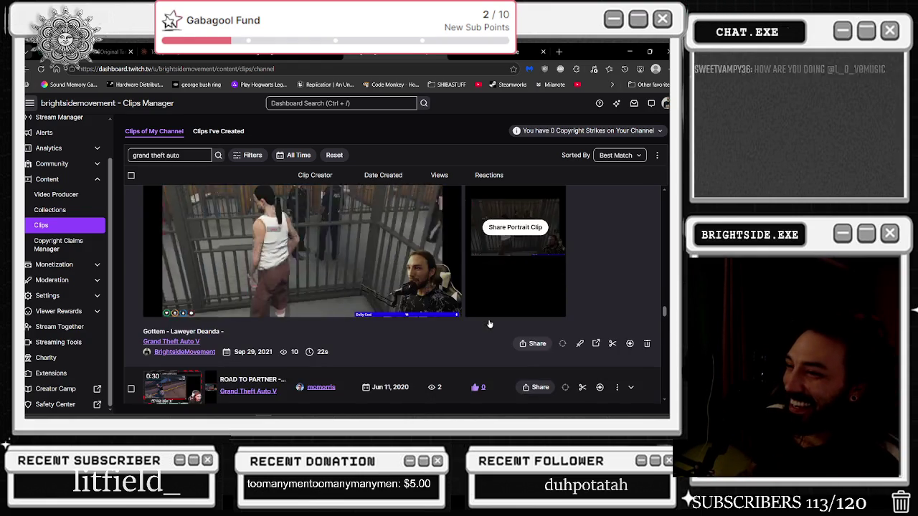
scroll(490, 324, up, 2)
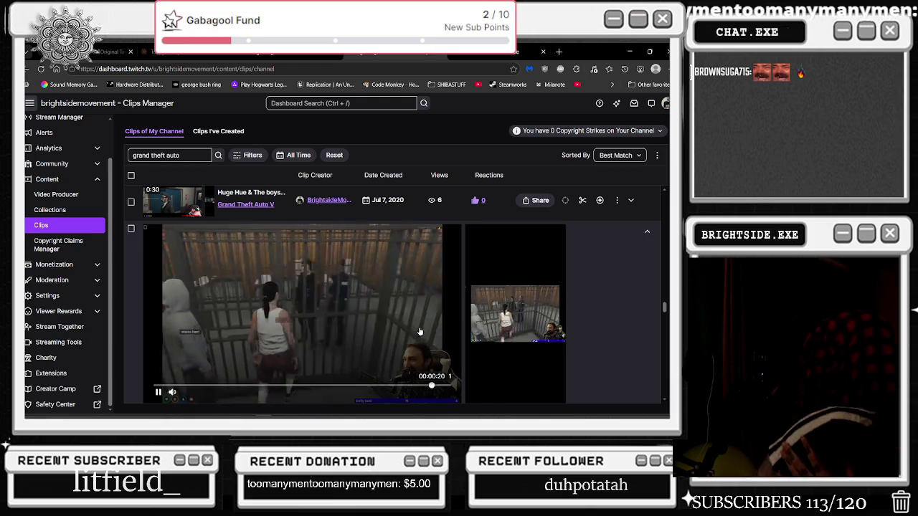
key(F1)
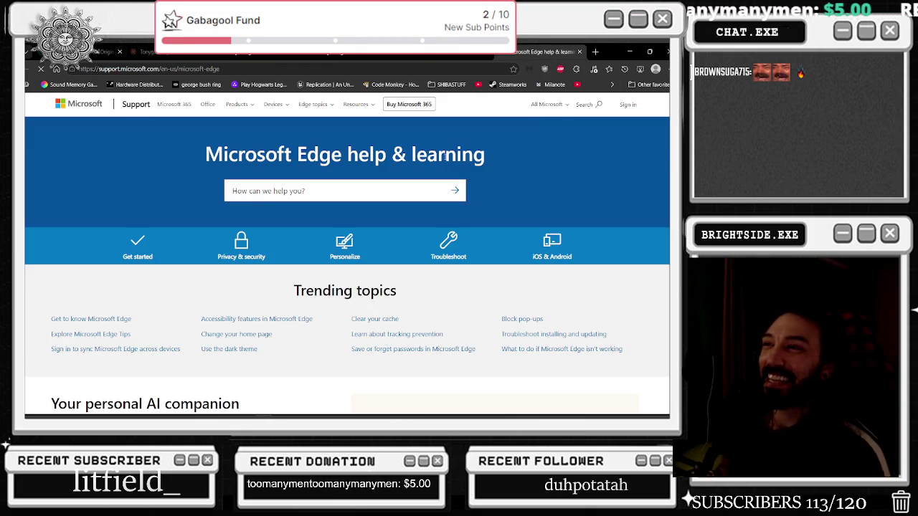
click(580, 52)
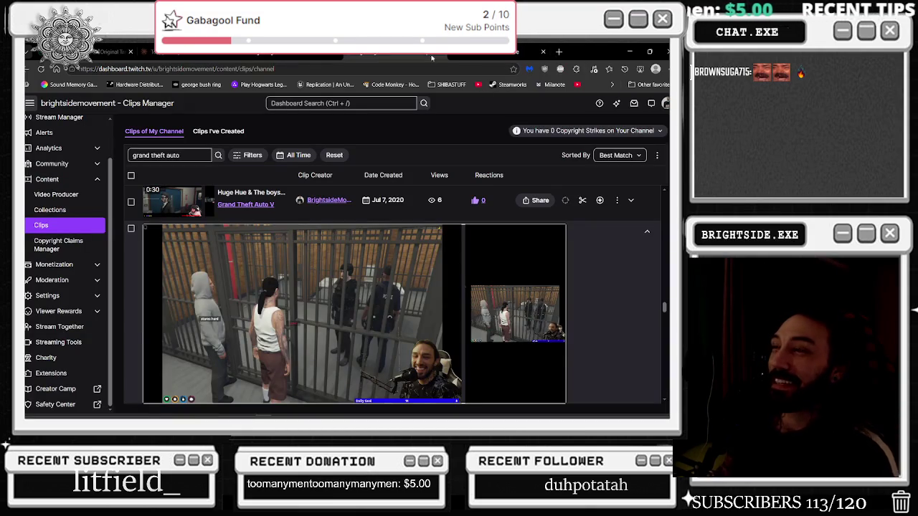
scroll(351, 279, down, 2)
scroll(279, 288, down, 1)
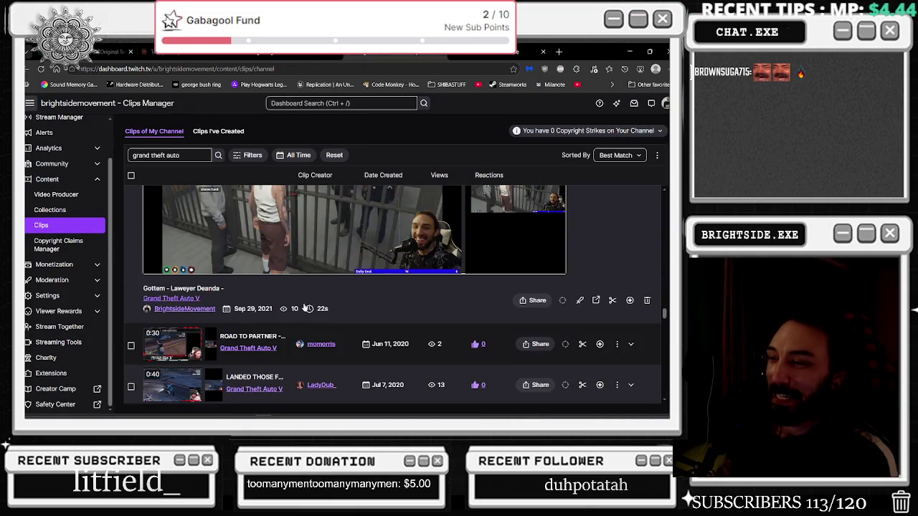
scroll(294, 284, up, 3)
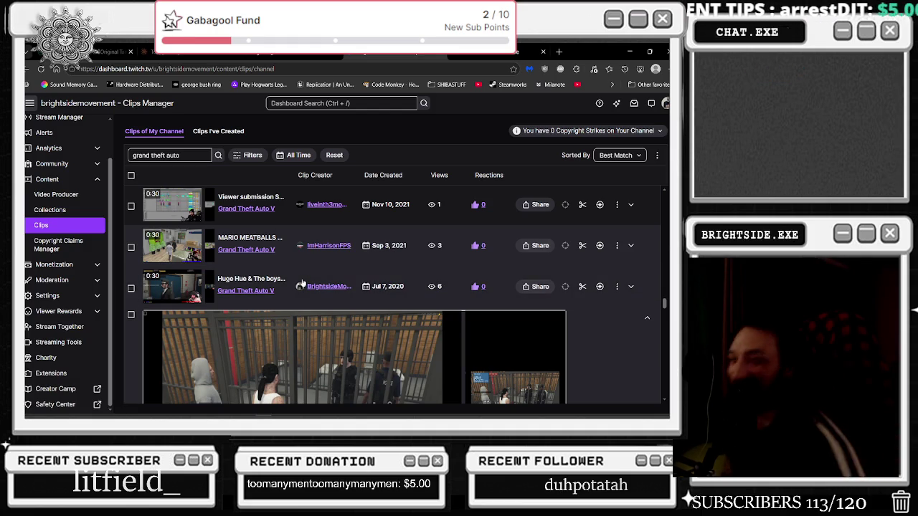
scroll(348, 326, down, 2)
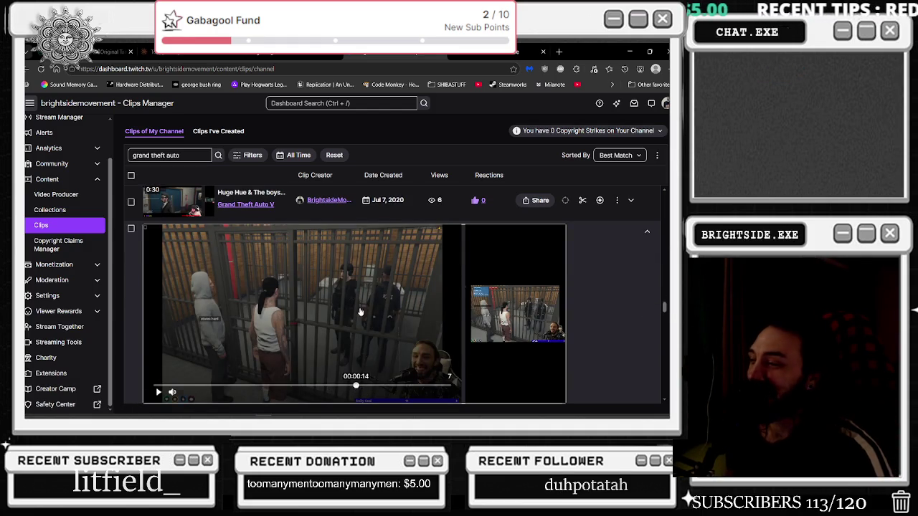
scroll(361, 311, up, 3)
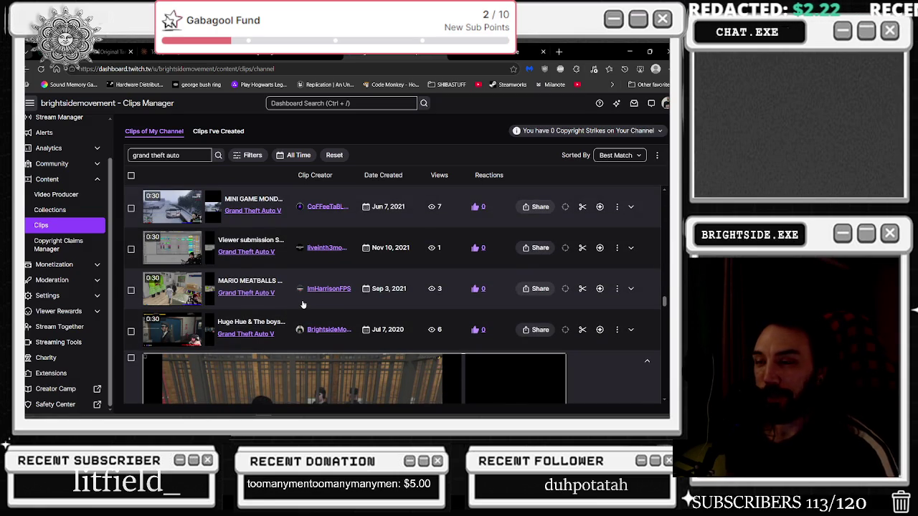
scroll(303, 305, up, 3)
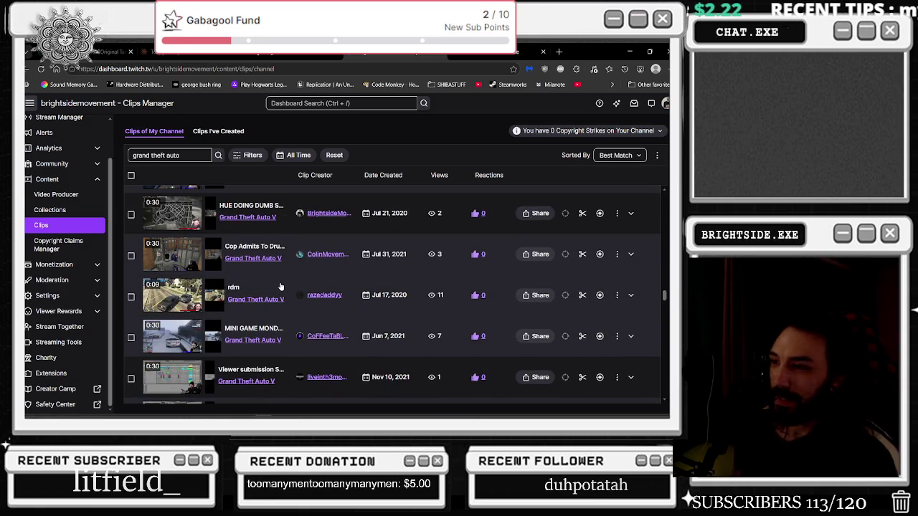
scroll(280, 287, up, 2)
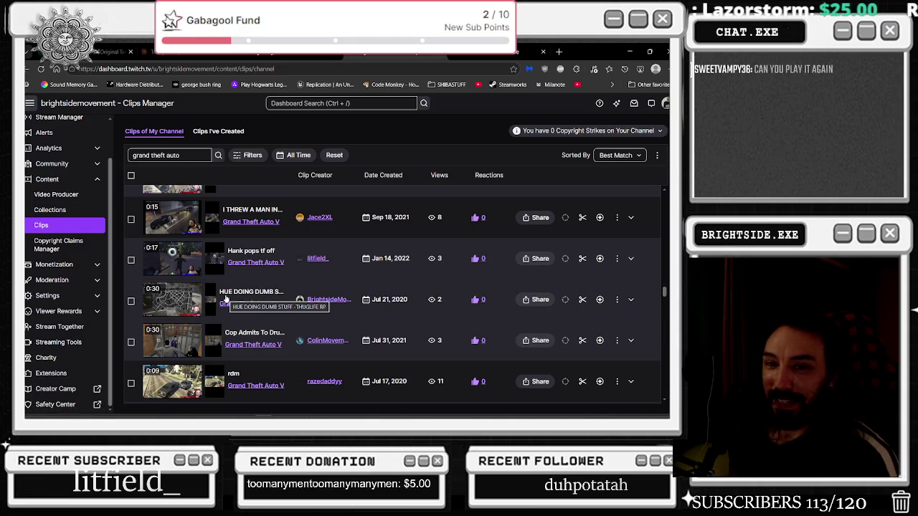
click(234, 294)
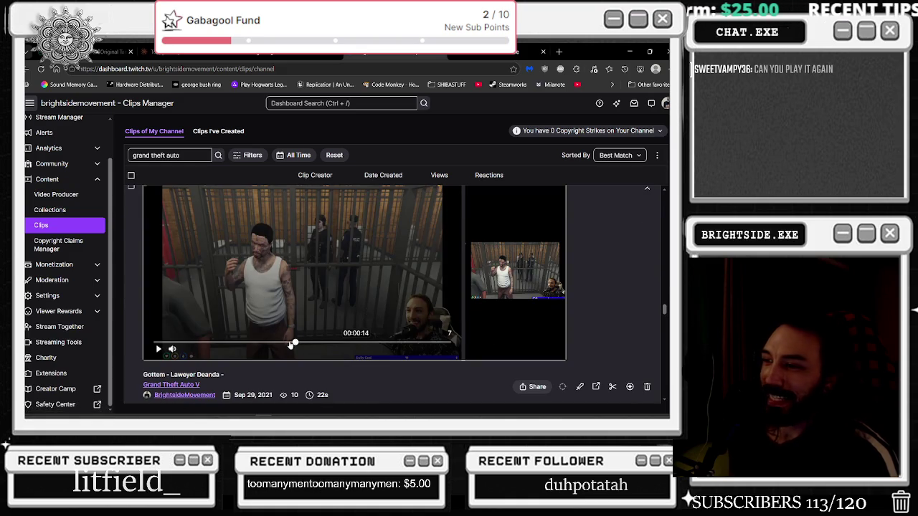
Restart the Gottem - Laweyer Deanda clip and let it play through to 00:00:22
click(159, 350)
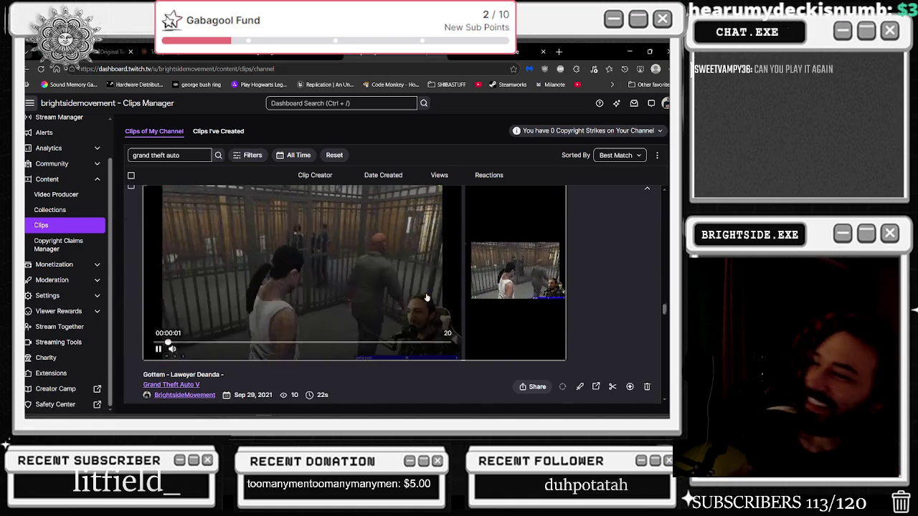
scroll(426, 298, up, 1)
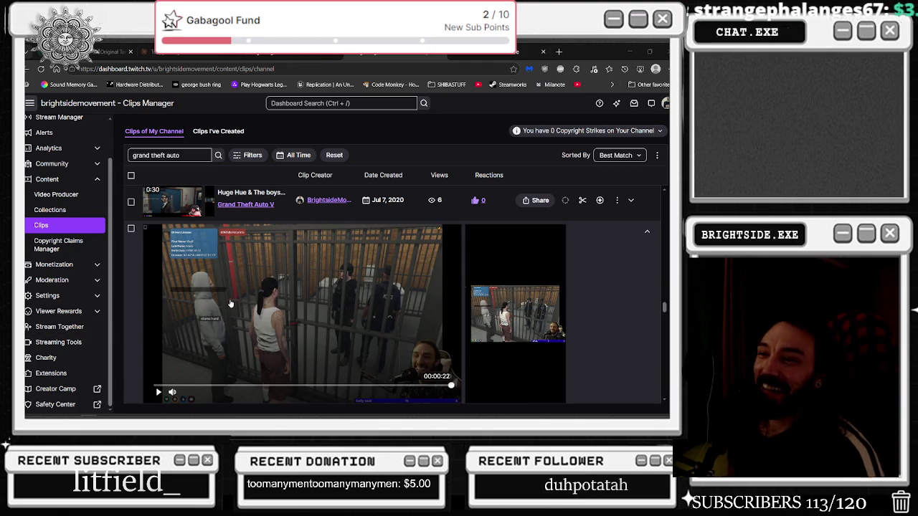
scroll(230, 304, down, 1)
scroll(174, 348, up, 3)
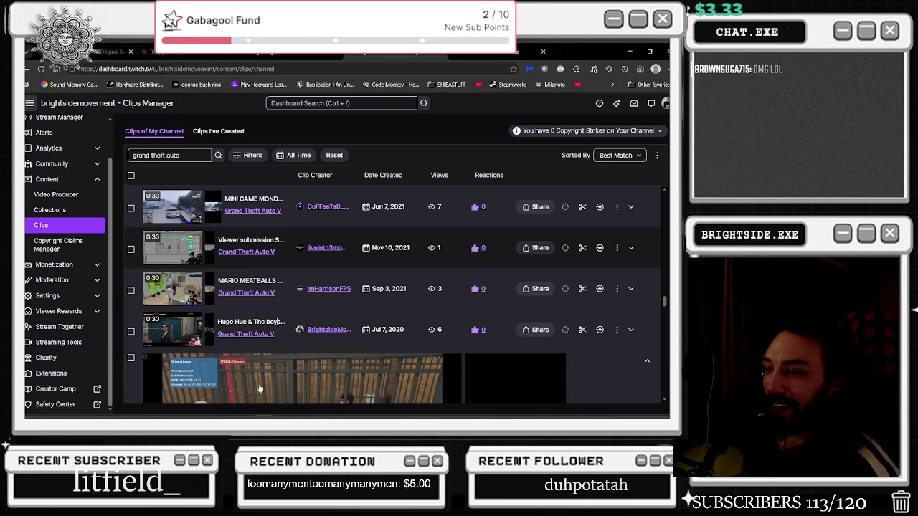
Play the Huge Hue & The boys -NOT NO PIXEL- Thuglife RP clip, scrubbing, at 33% volume
click(285, 318)
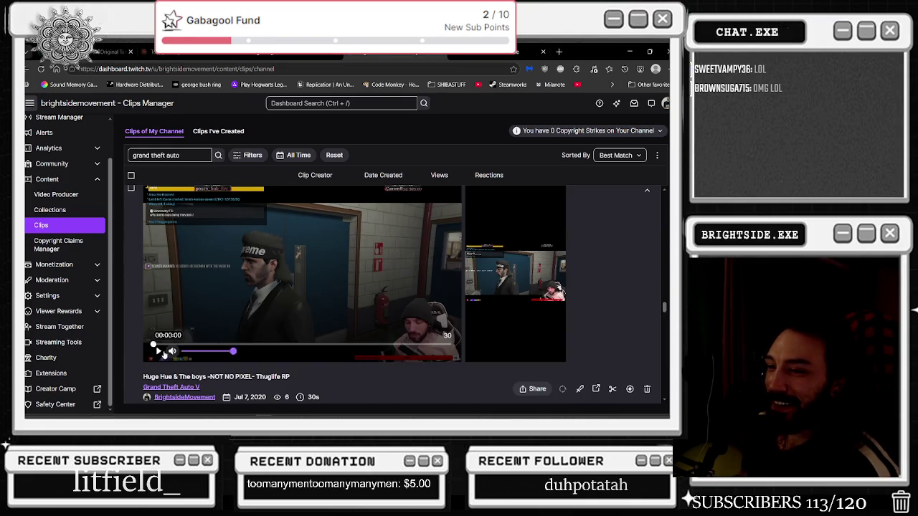
click(158, 350)
click(246, 344)
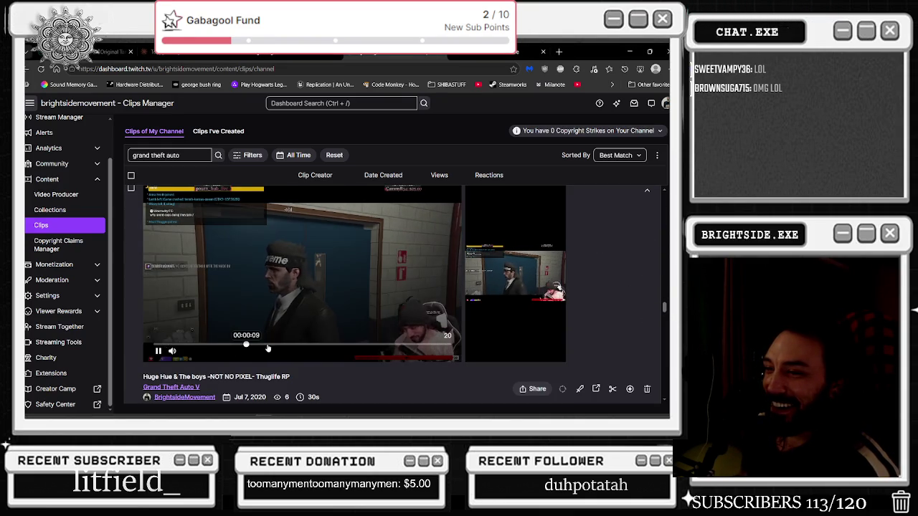
click(200, 345)
drag(192, 353, 201, 353)
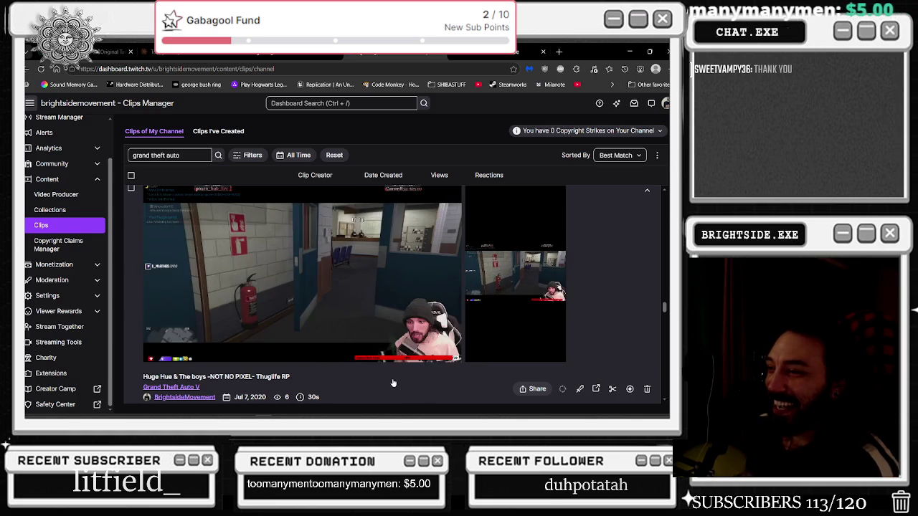
Open the Viewer submission clip preview, then scroll back up the results list
scroll(393, 383, up, 4)
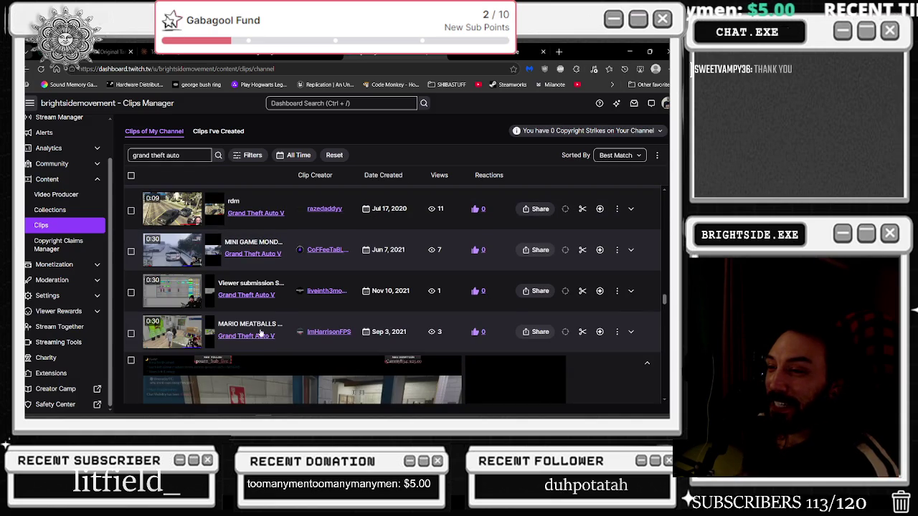
click(294, 287)
scroll(283, 310, down, 4)
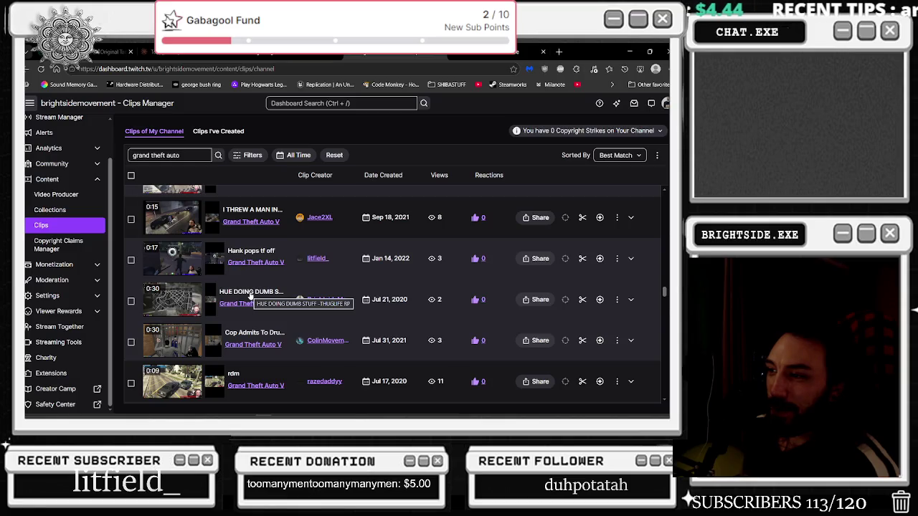
scroll(269, 335, up, 1)
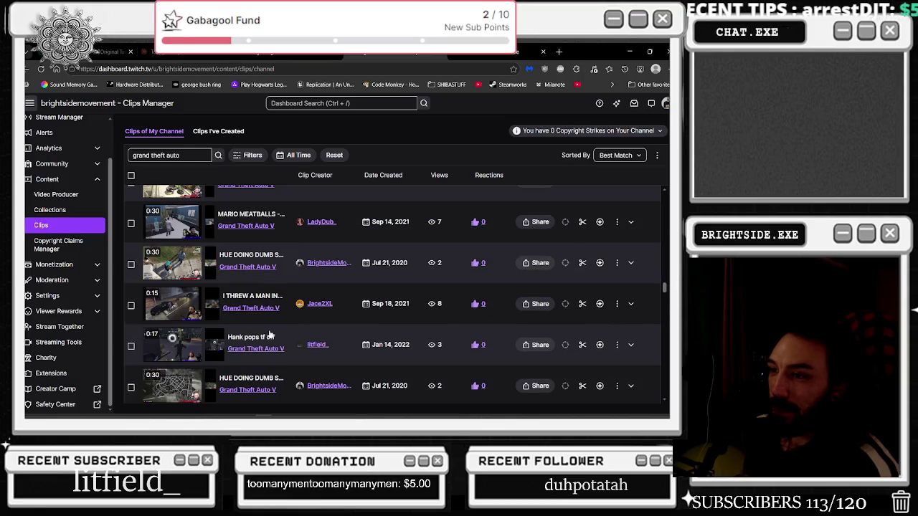
scroll(263, 295, up, 2)
scroll(263, 295, up, 2)
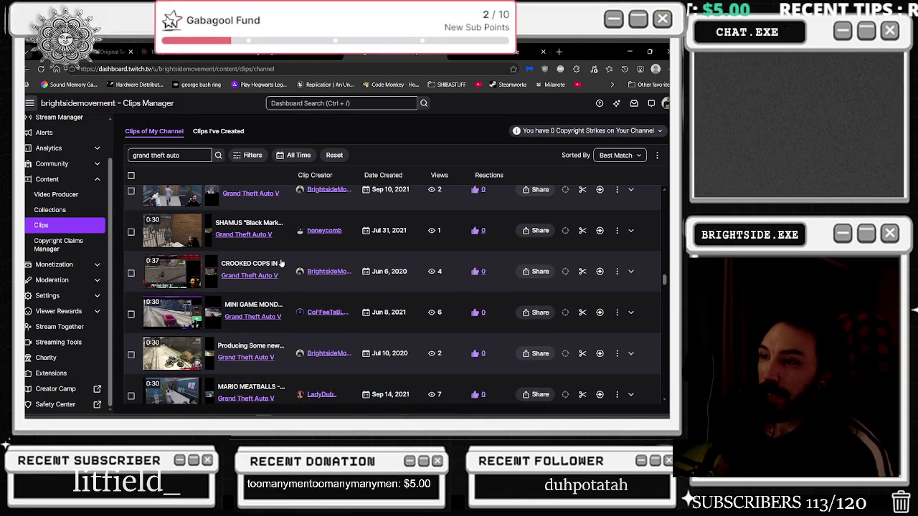
scroll(281, 288, up, 2)
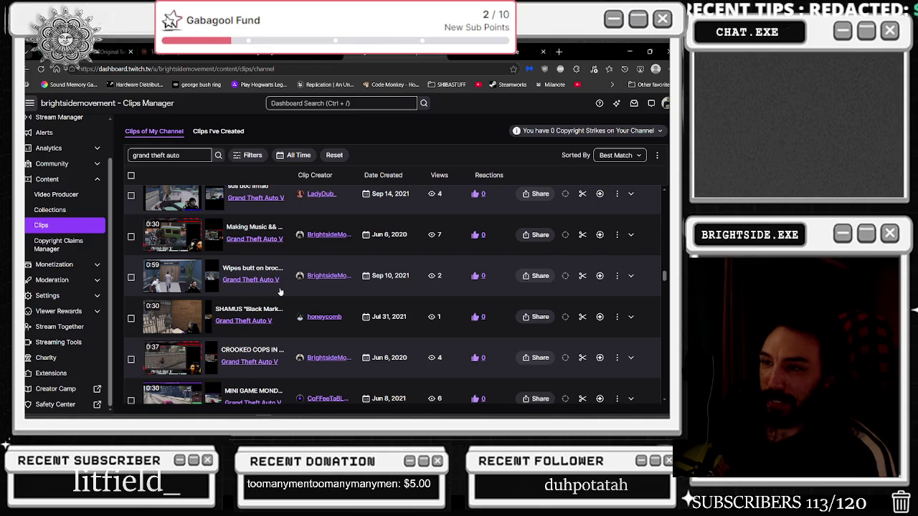
scroll(274, 289, up, 2)
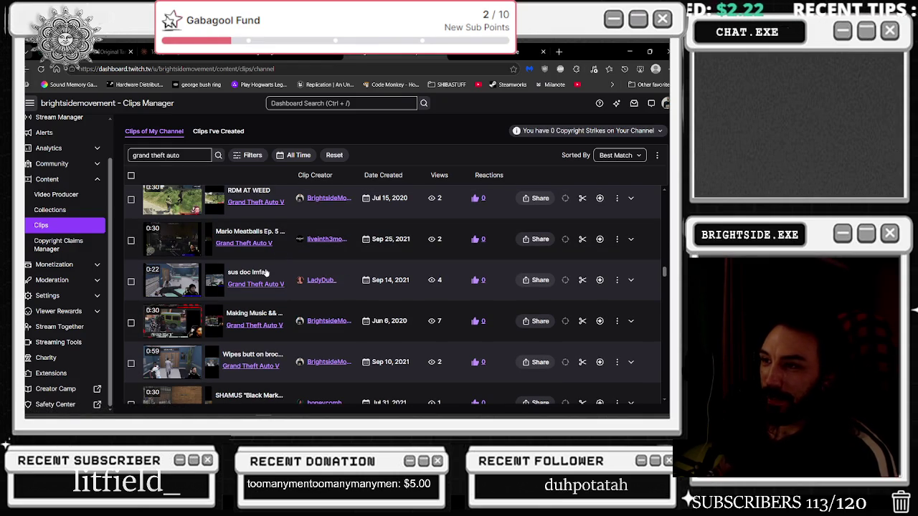
Play the 'sus doc lmfao' clip, then scroll up and expand the 'Gottem 2x' clip
click(265, 273)
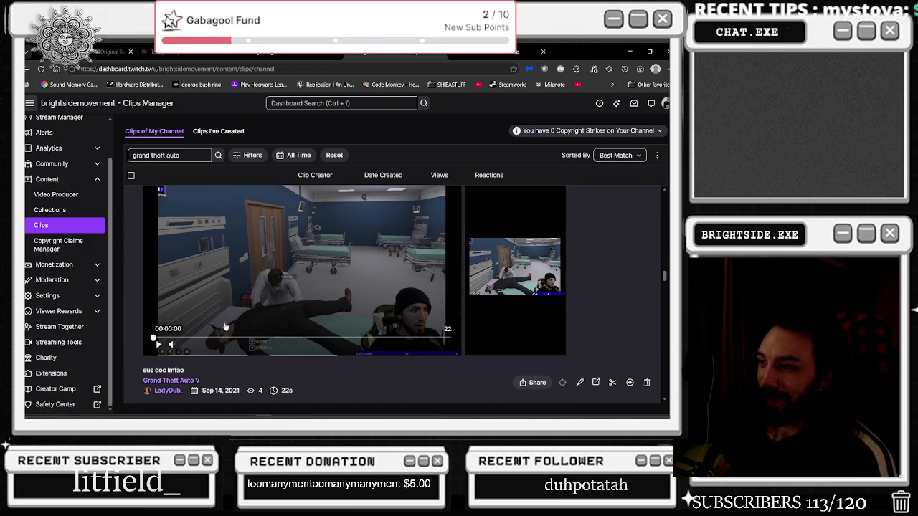
click(158, 345)
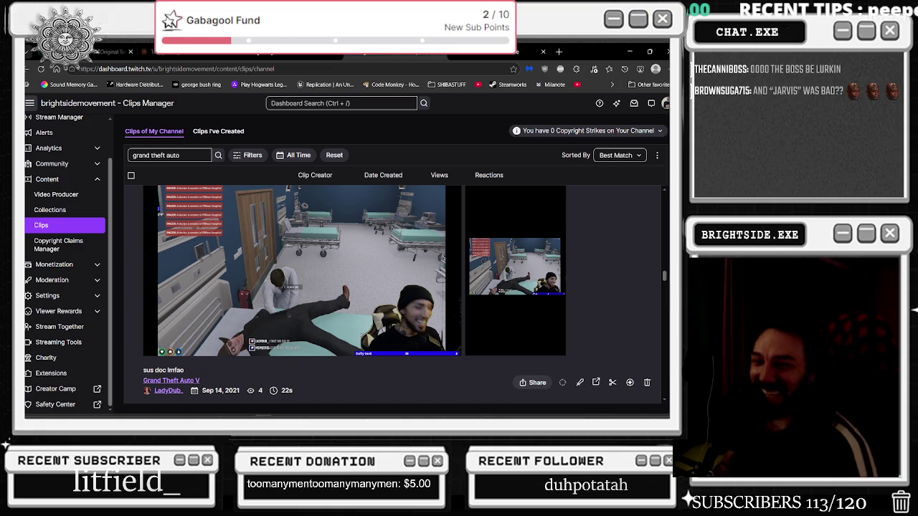
scroll(194, 339, up, 1)
scroll(194, 338, up, 2)
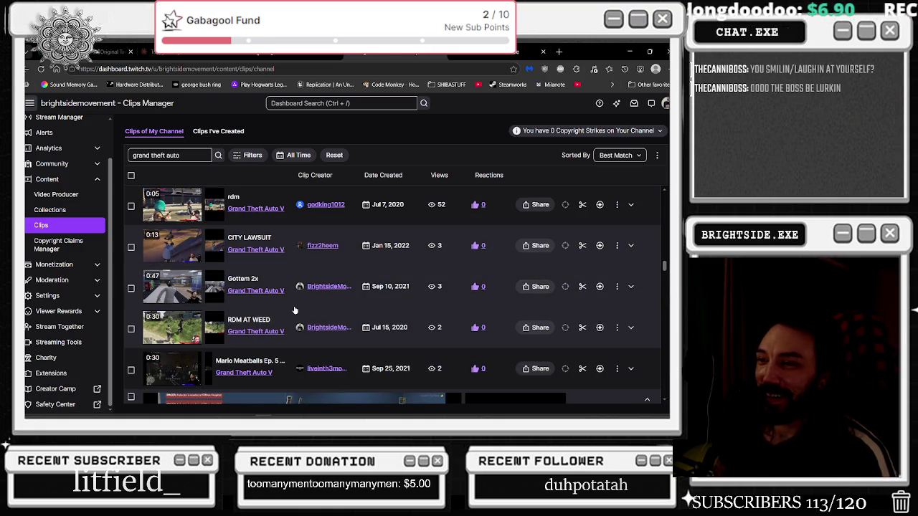
scroll(294, 310, up, 1)
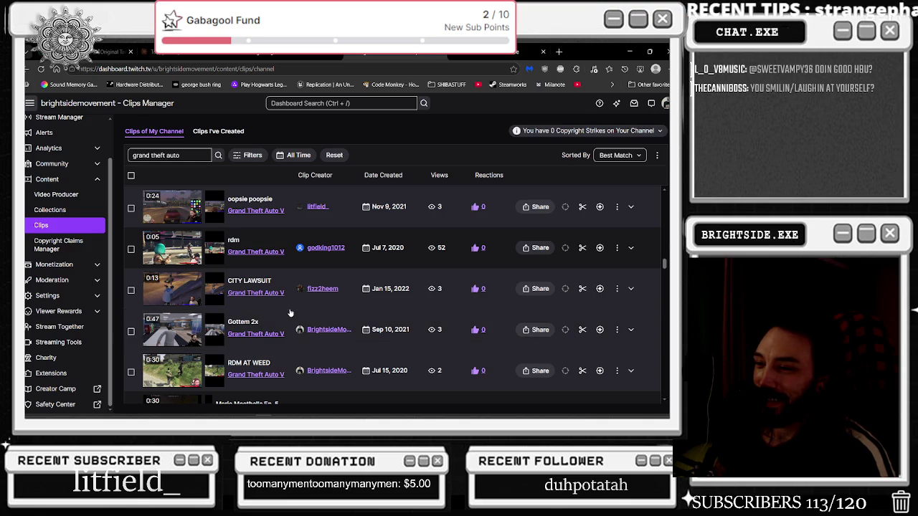
click(269, 327)
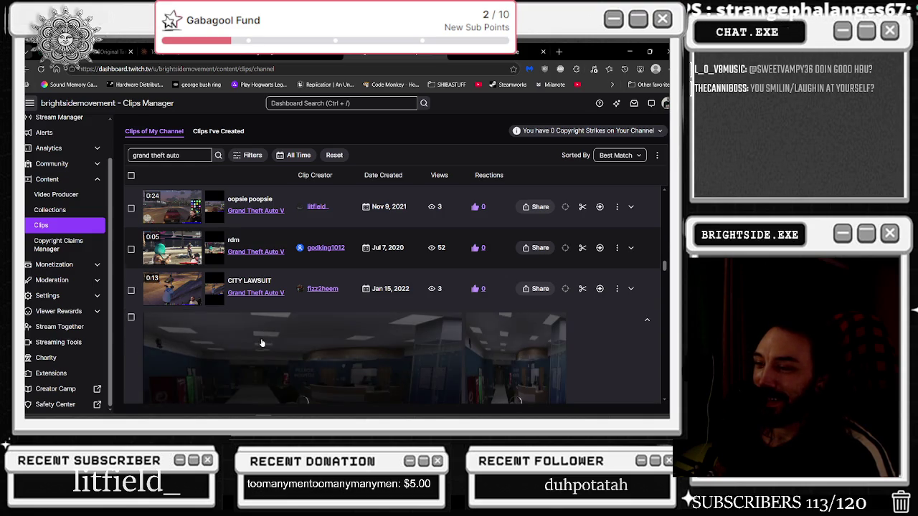
Play 'Gottem 2x', then scroll down and expand 'ATTORNEY AT LAW - BIG HUE & the Boys'
click(158, 350)
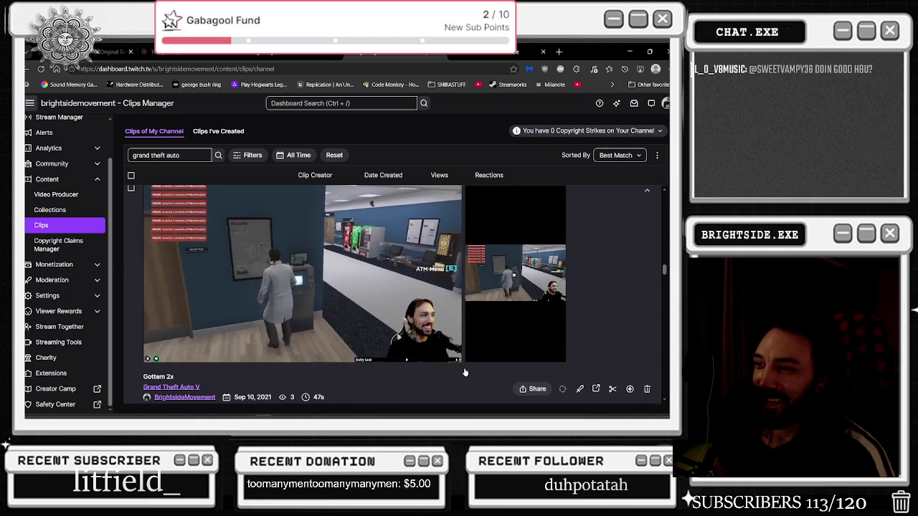
mouse_move(450, 365)
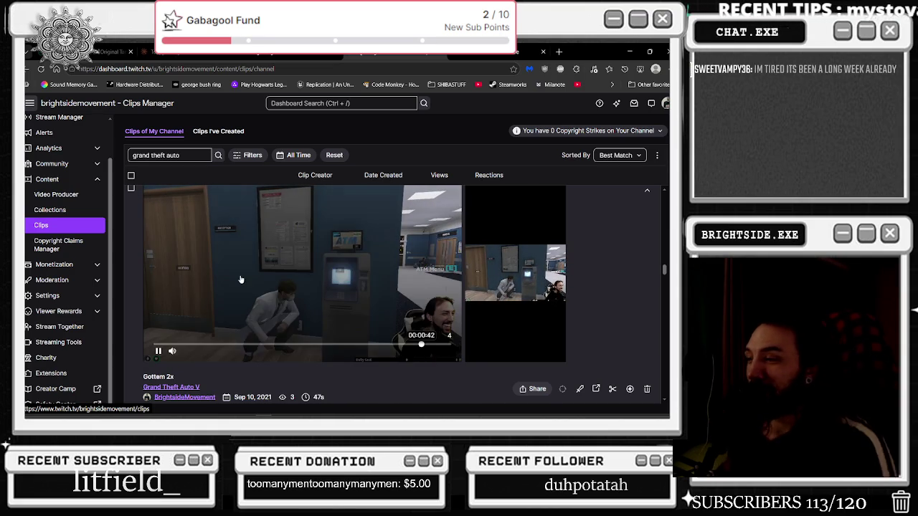
scroll(262, 320, down, 3)
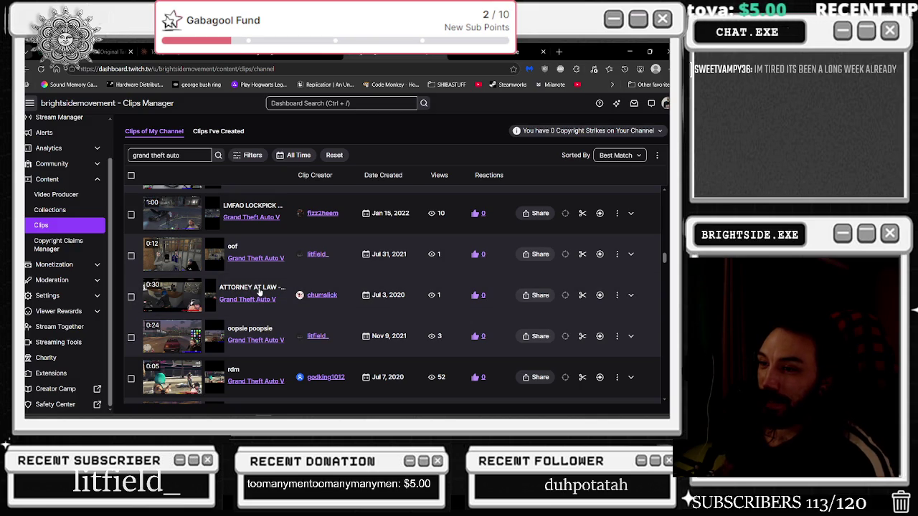
click(260, 294)
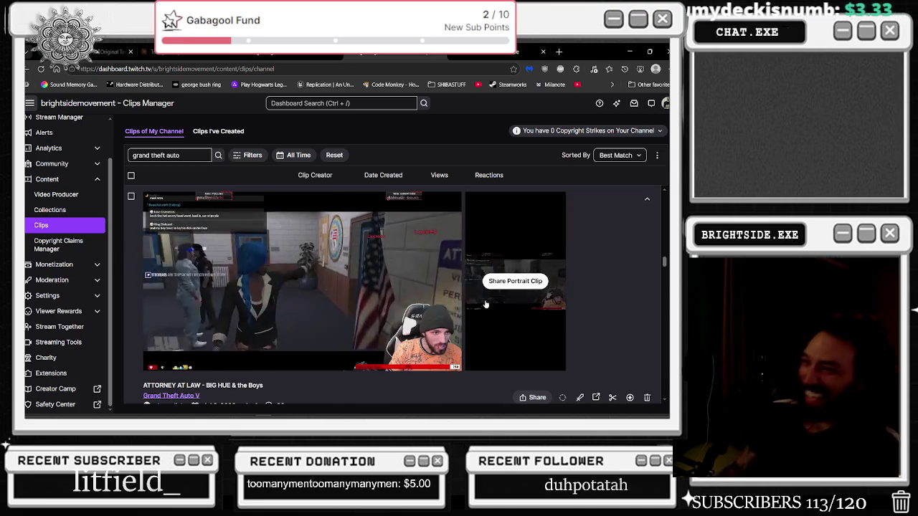
Watch the ATTORNEY AT LAW clip, then expand and play the one-minute Sep 18, 2021 clip
mouse_move(562, 268)
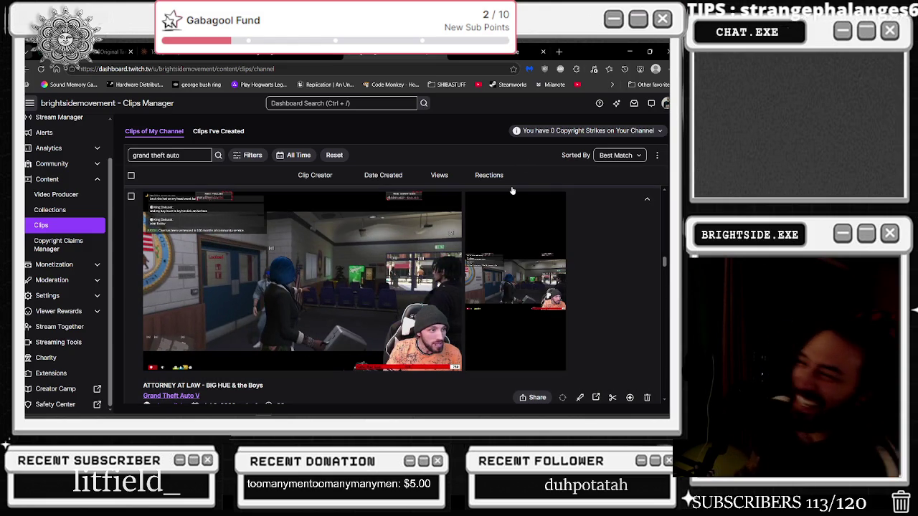
scroll(488, 260, up, 3)
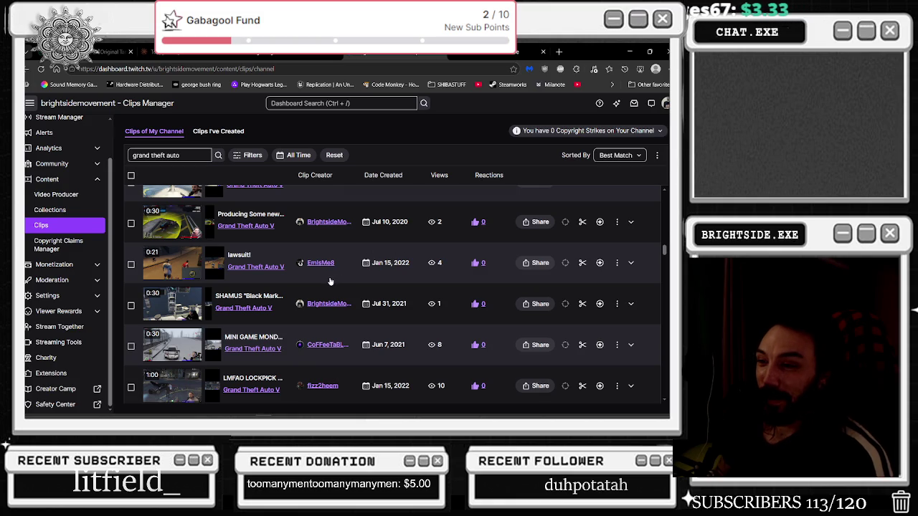
scroll(334, 280, up, 2)
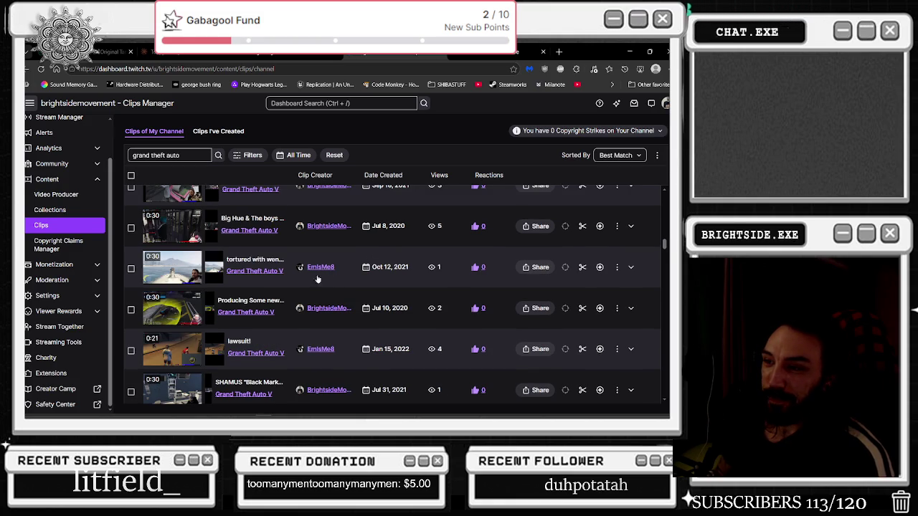
scroll(325, 280, up, 2)
scroll(281, 269, up, 1)
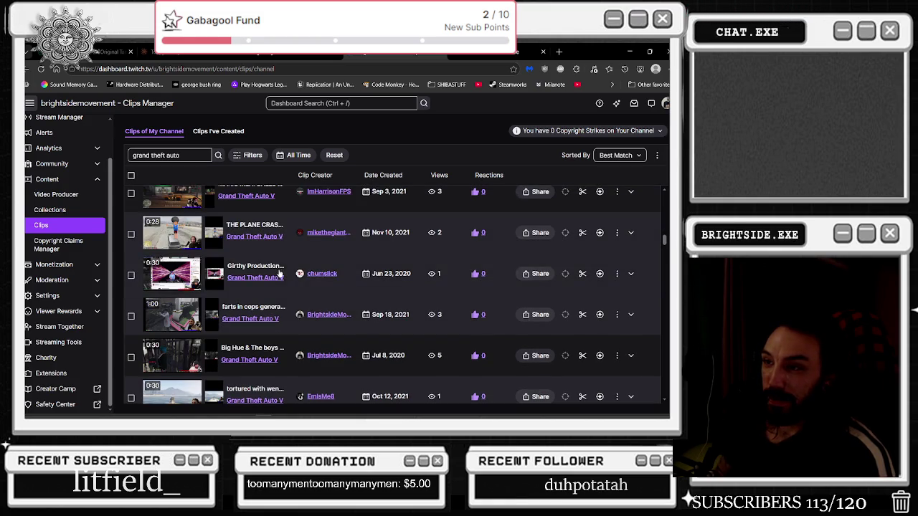
click(329, 332)
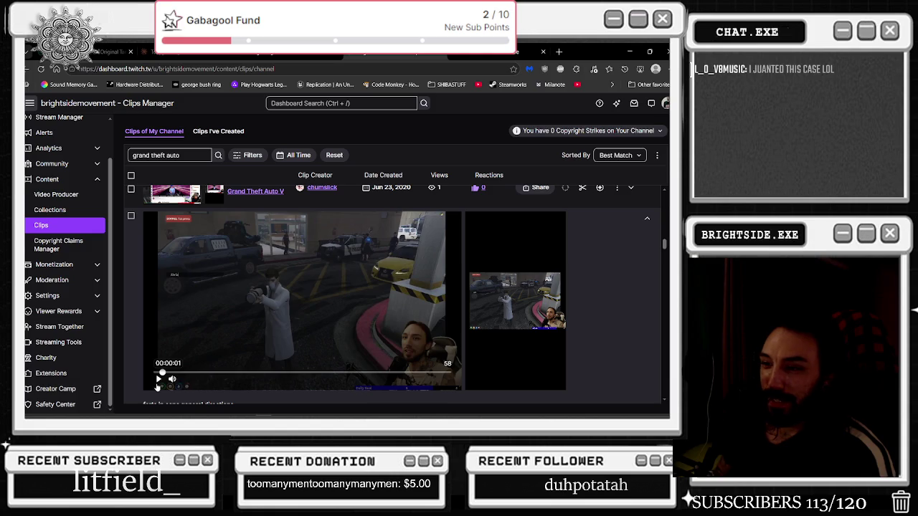
mouse_move(193, 378)
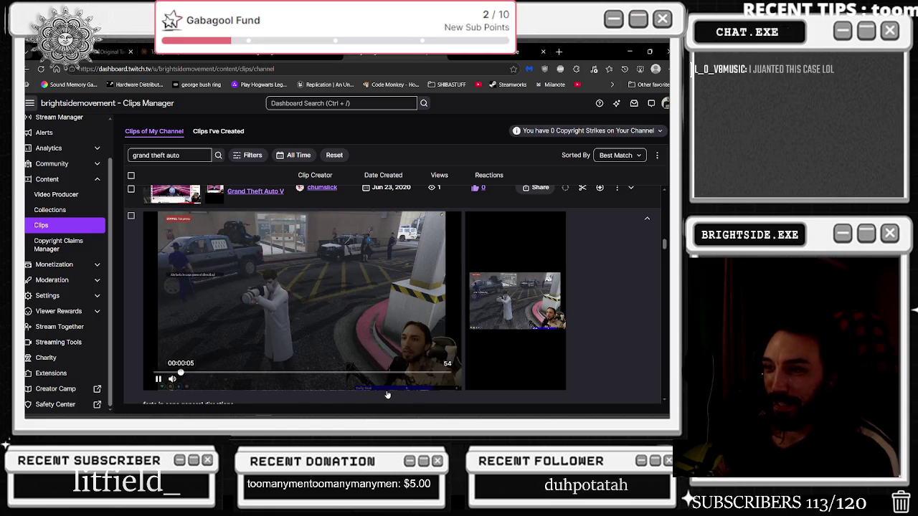
mouse_move(552, 337)
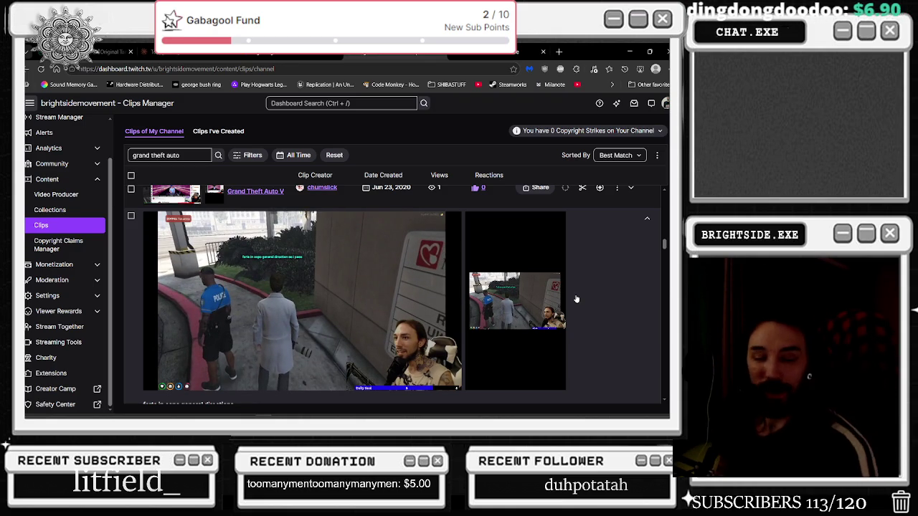
Collapse the current preview and expand the 'WTF A PLANE!' clip to play it
click(506, 297)
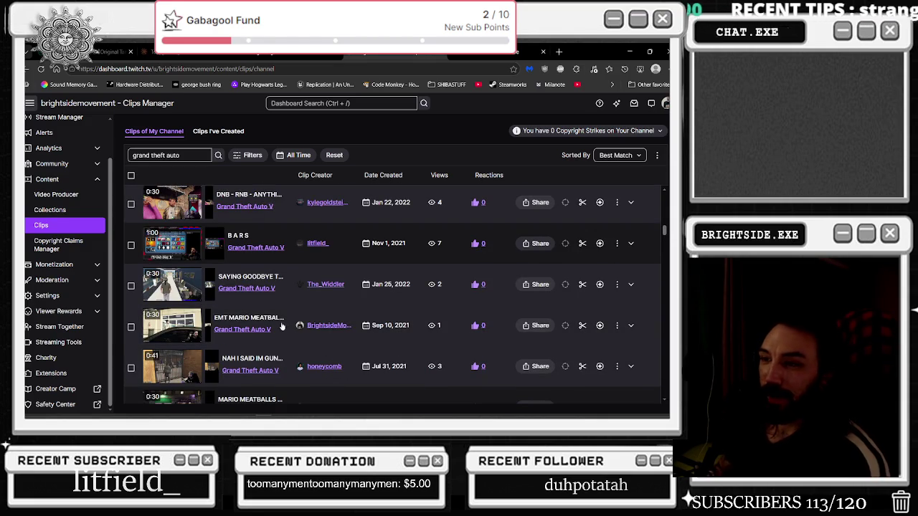
scroll(314, 317, up, 1)
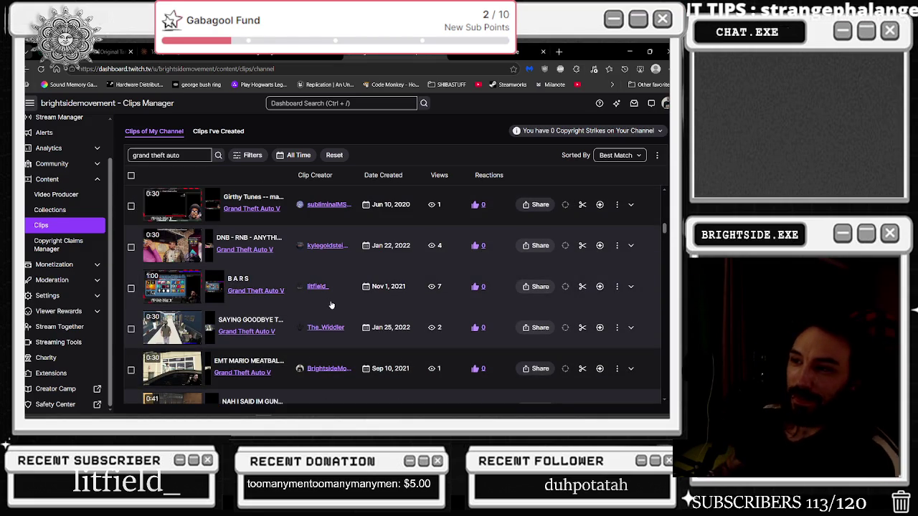
scroll(324, 308, up, 2)
scroll(320, 315, up, 1)
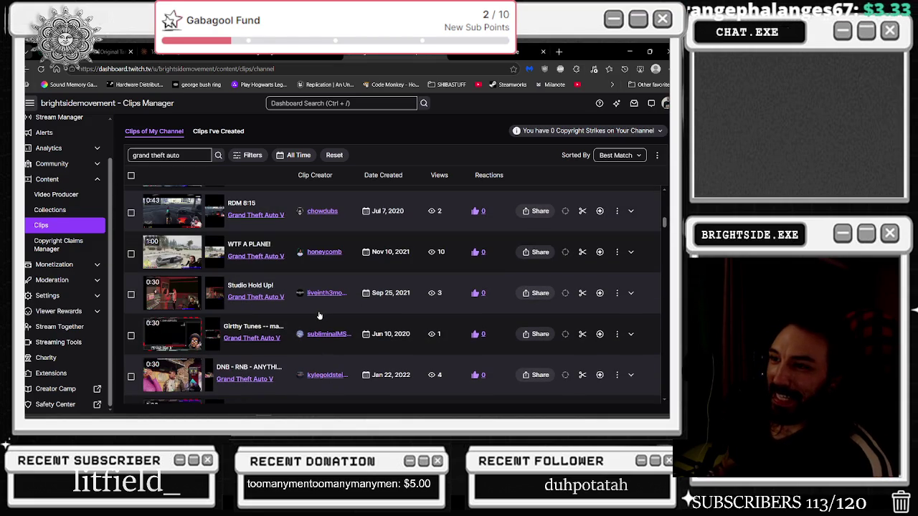
click(260, 242)
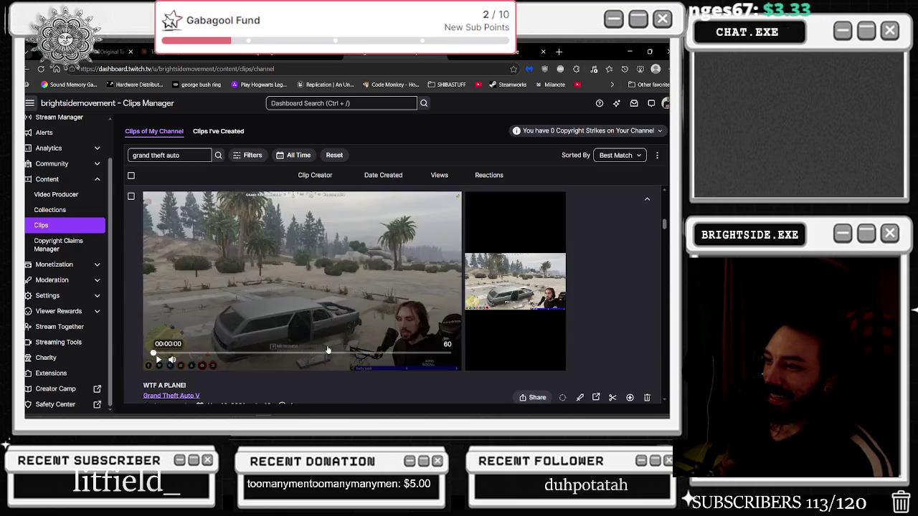
mouse_move(174, 369)
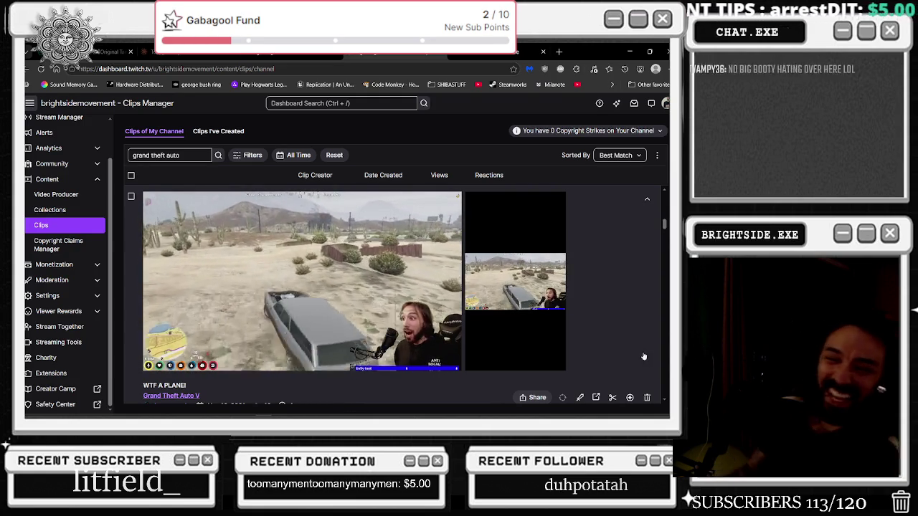
Adjust the clip volume on the slider to about 12% while it plays
mouse_move(236, 349)
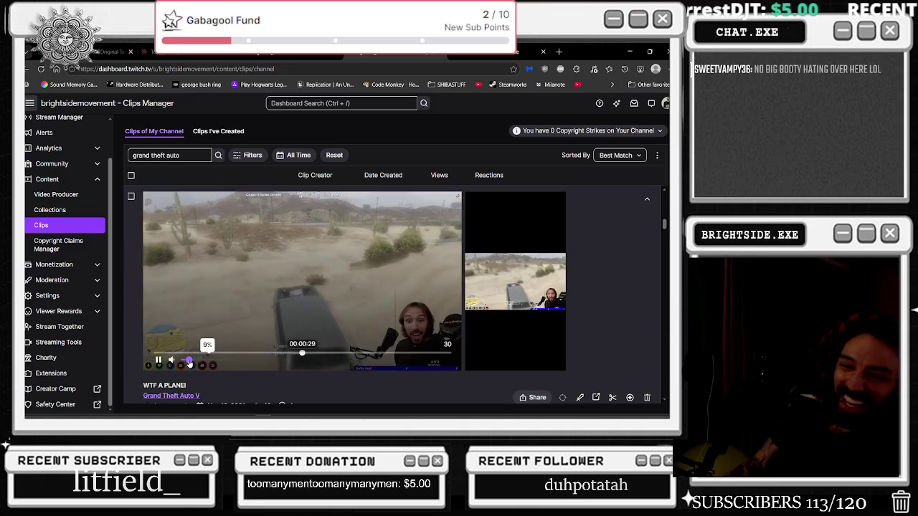
click(189, 361)
click(192, 361)
click(194, 362)
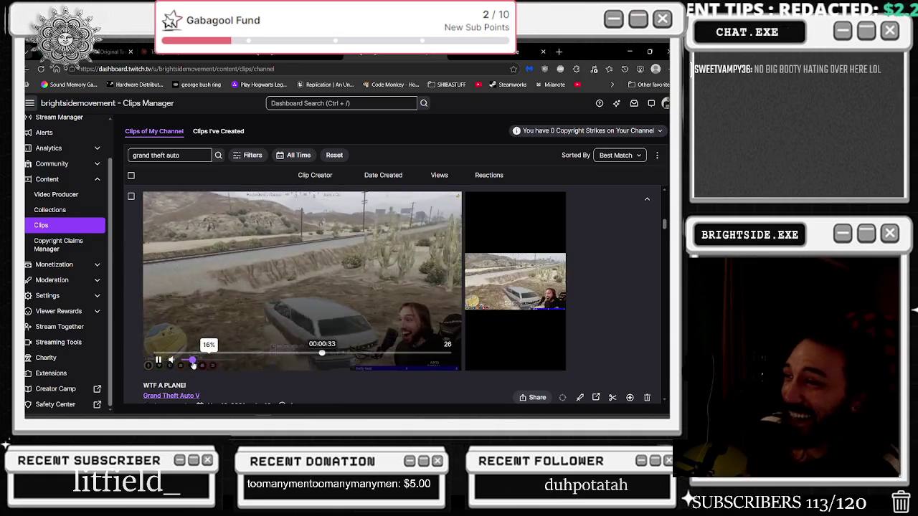
click(190, 362)
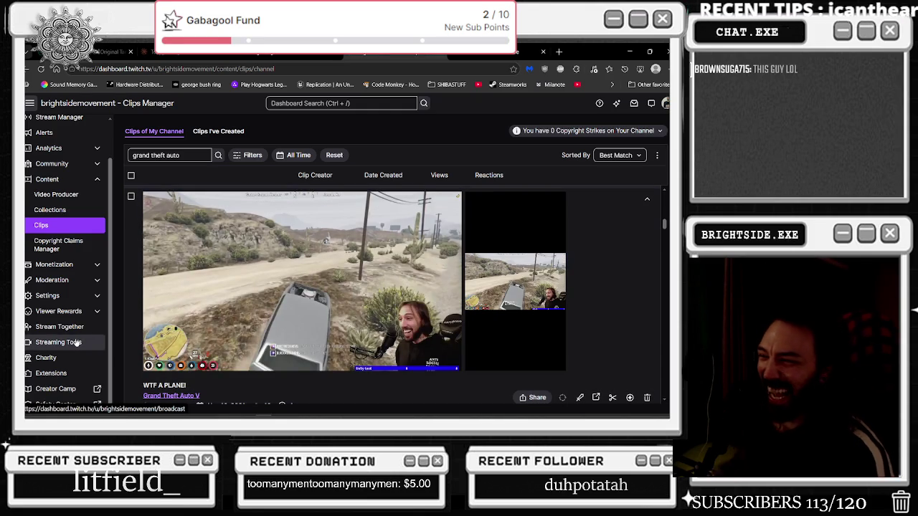
mouse_move(159, 362)
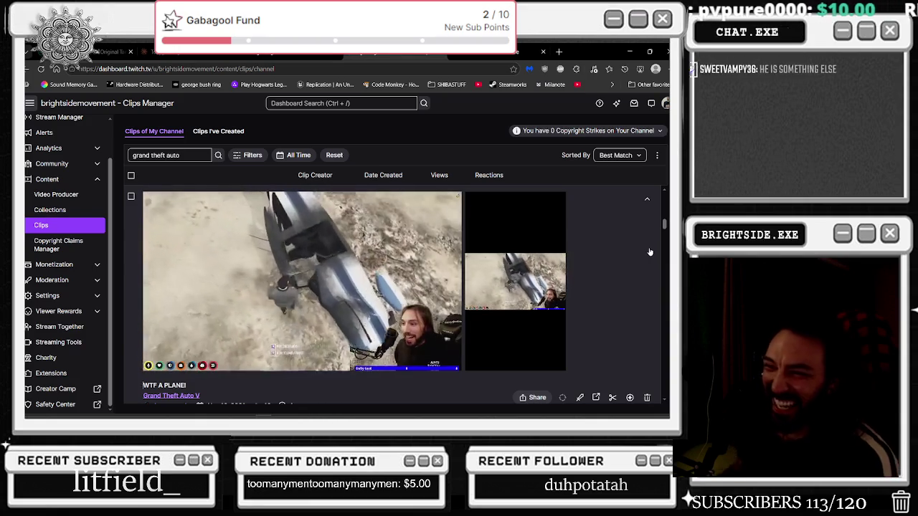
mouse_move(541, 269)
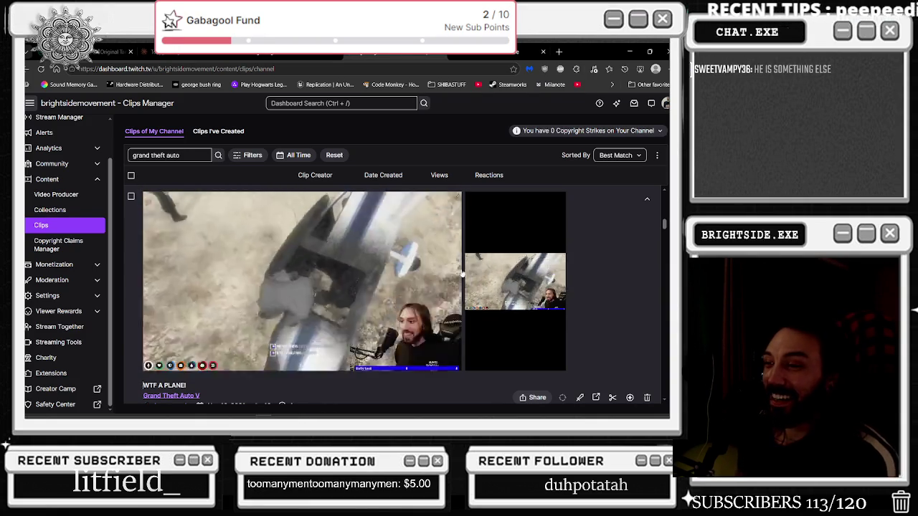
Scroll up and expand the 'shanked by rosemarys baby' clip for playback
scroll(373, 293, up, 2)
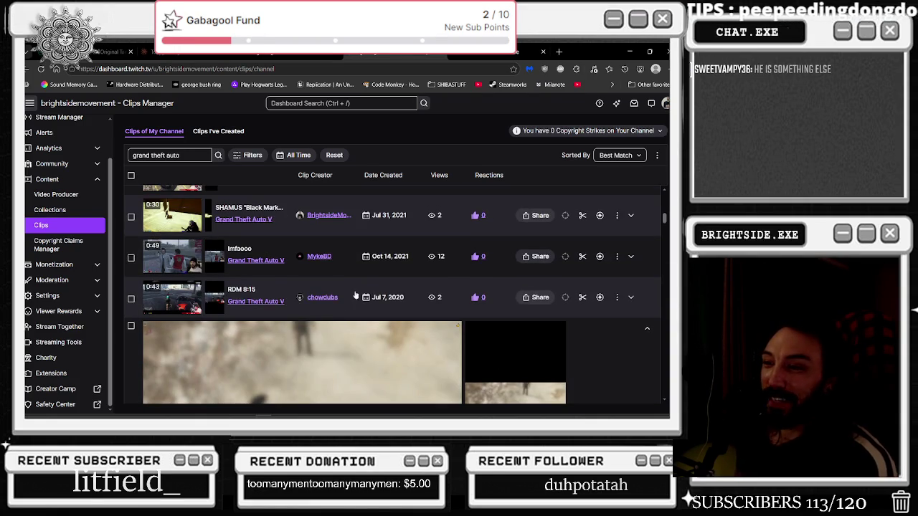
scroll(324, 305, up, 1)
scroll(315, 307, up, 1)
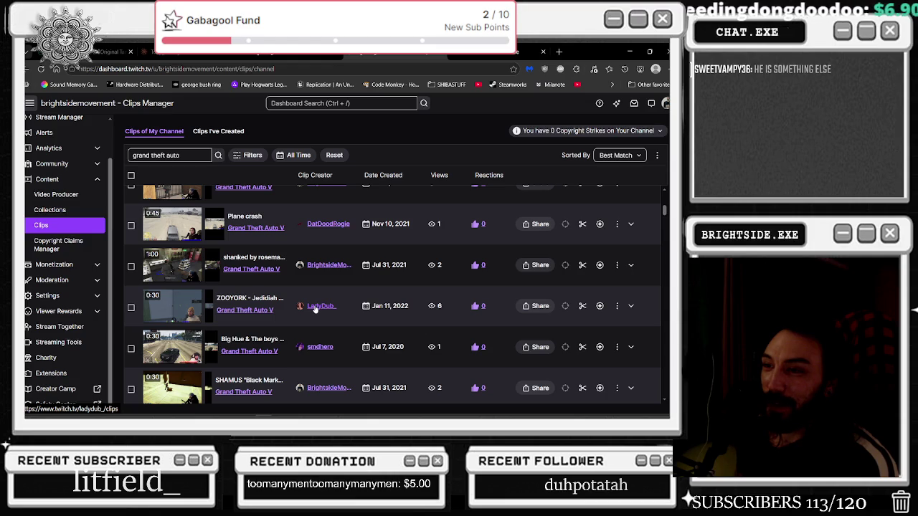
scroll(315, 307, up, 1)
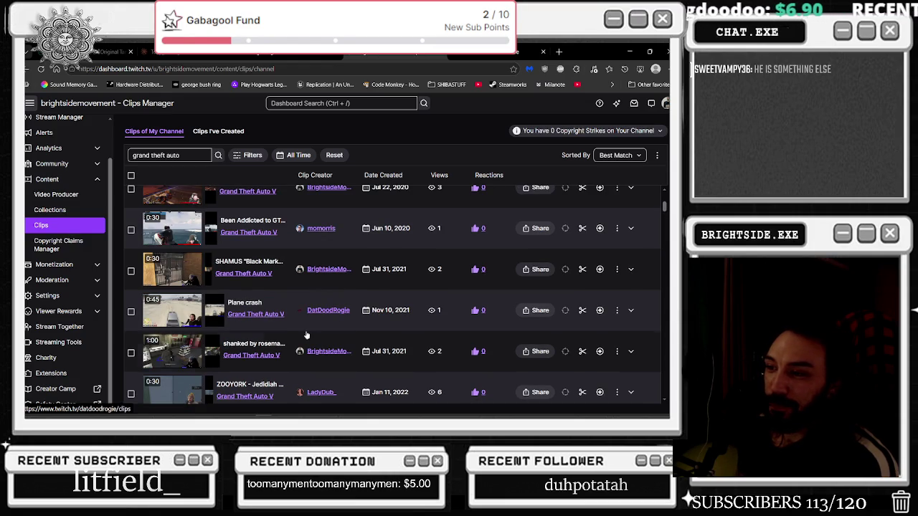
click(253, 345)
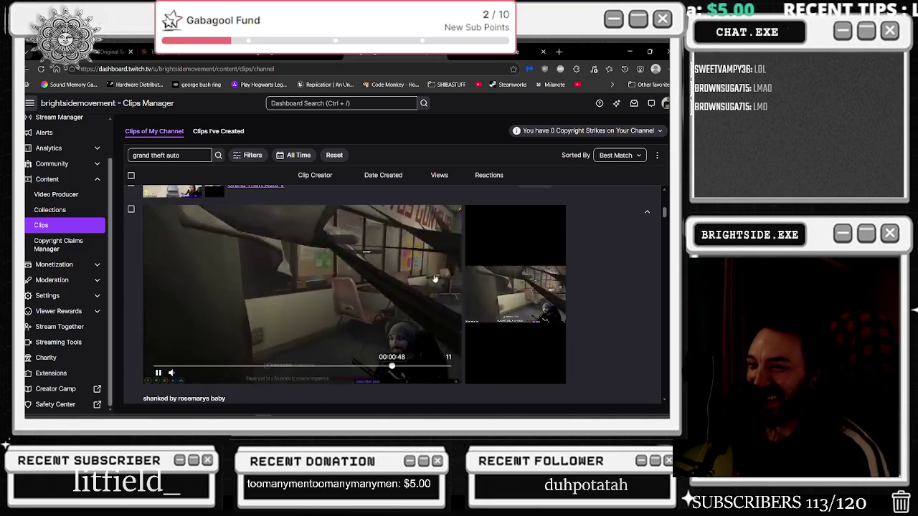
Scroll back up to the top of the 'grand theft auto' results
scroll(432, 283, down, 1)
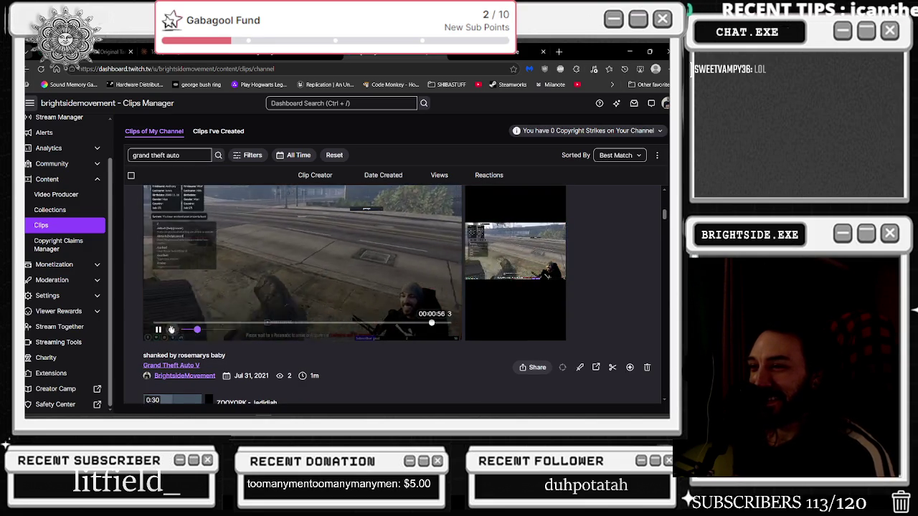
scroll(268, 323, up, 3)
scroll(268, 323, up, 2)
scroll(278, 336, up, 2)
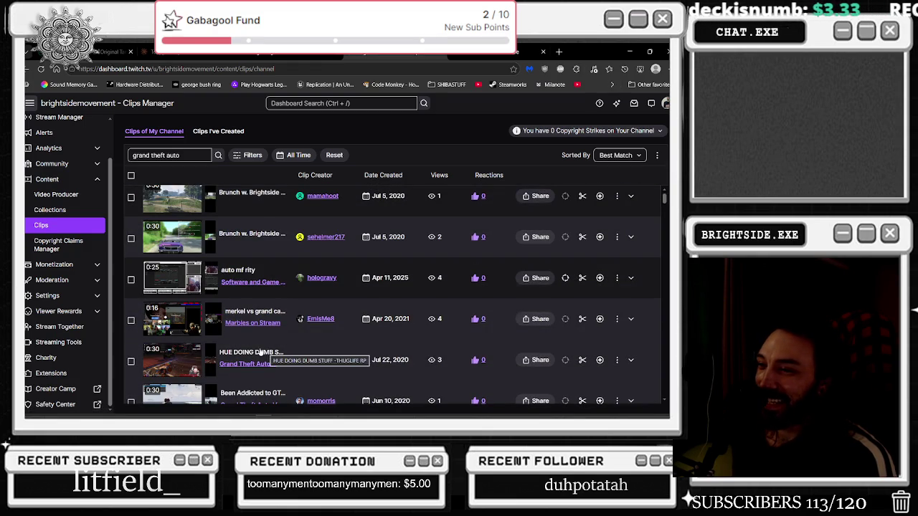
scroll(258, 350, up, 1)
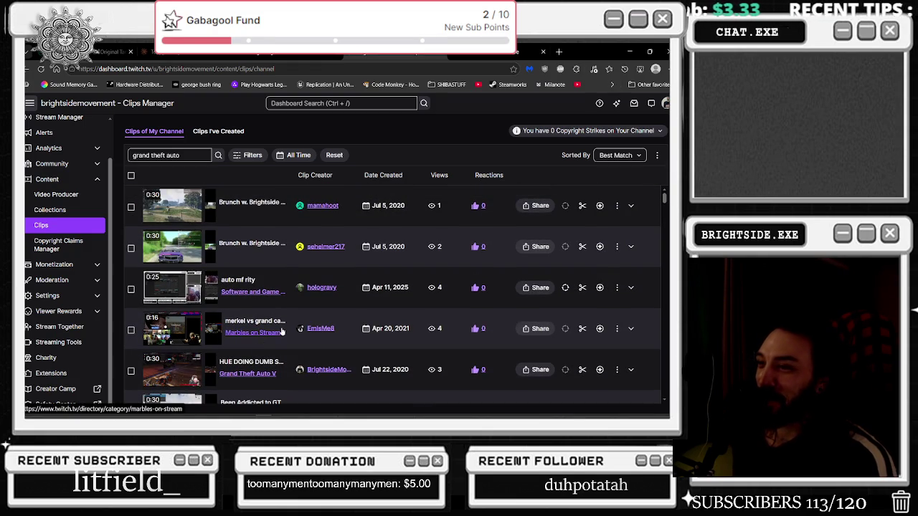
Scroll down and expand the 'lmfaooo' clip for playback
scroll(294, 286, down, 5)
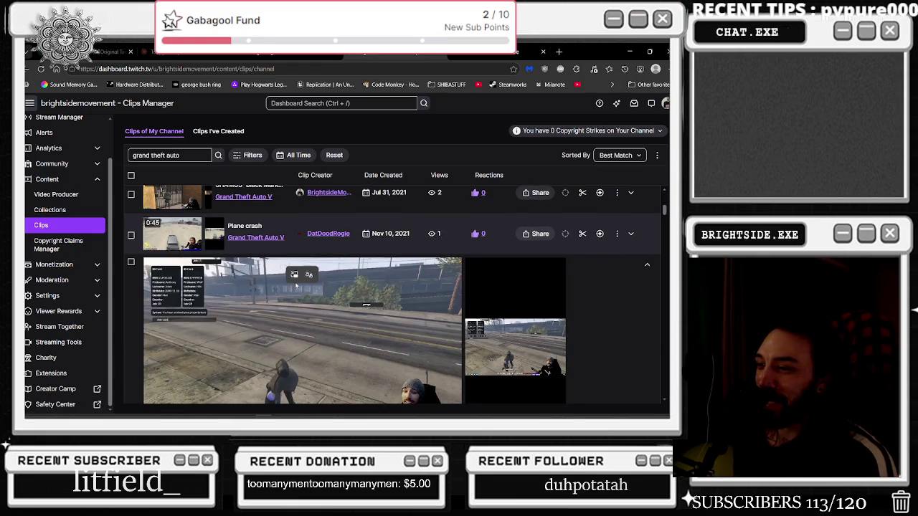
scroll(373, 279, down, 3)
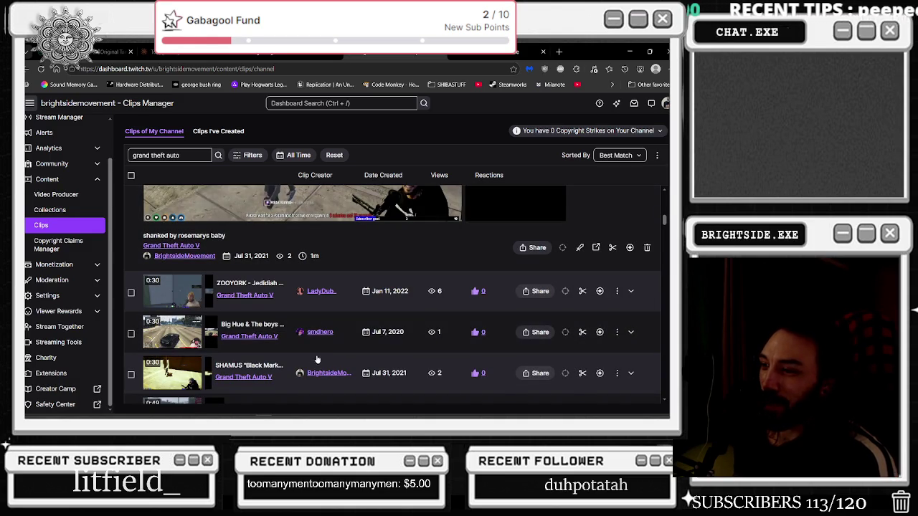
scroll(297, 370, down, 1)
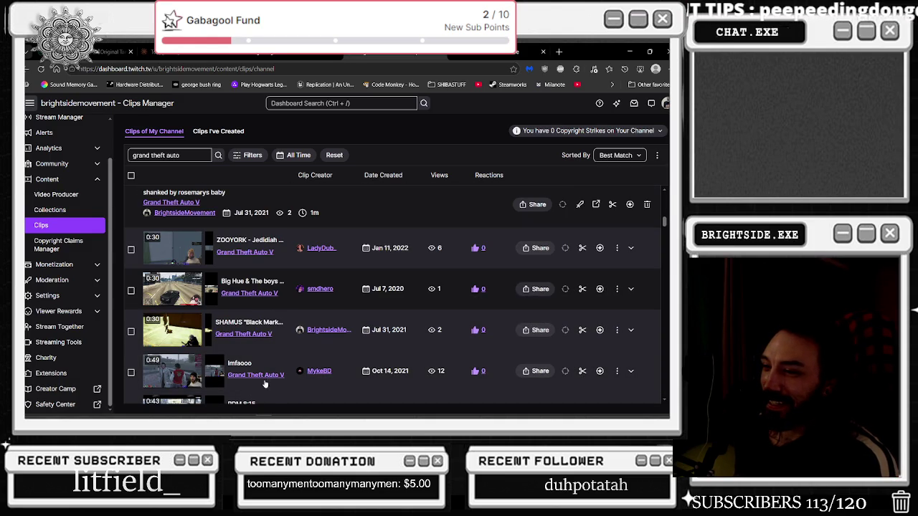
click(247, 365)
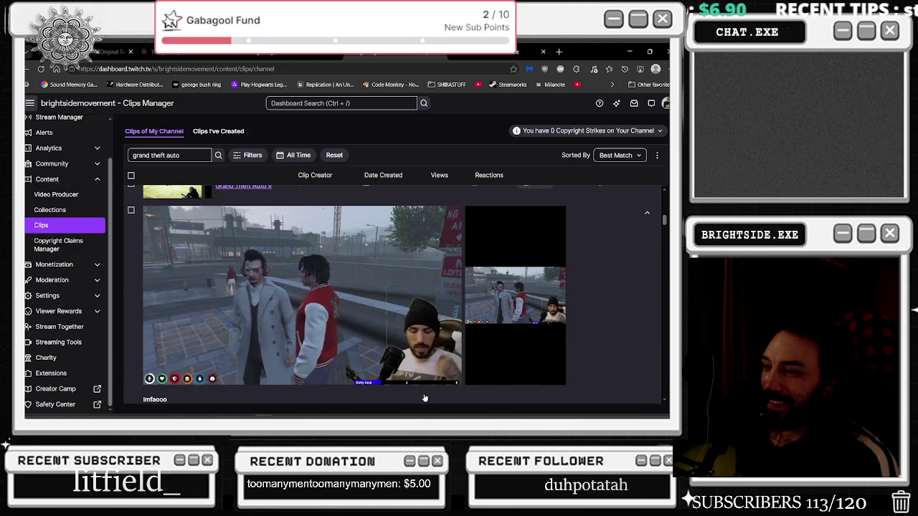
Pause 'lmfaooo' at 00:00:38 and collapse it back into a row
mouse_move(530, 322)
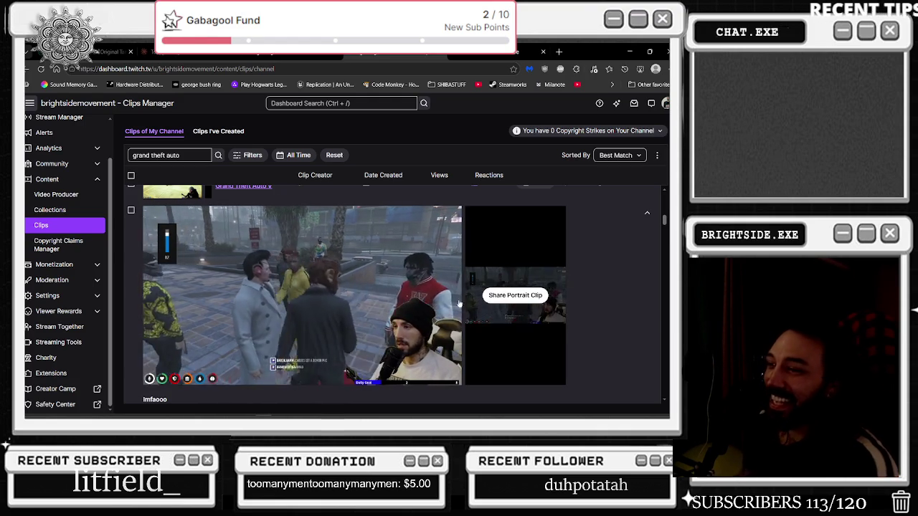
mouse_move(492, 302)
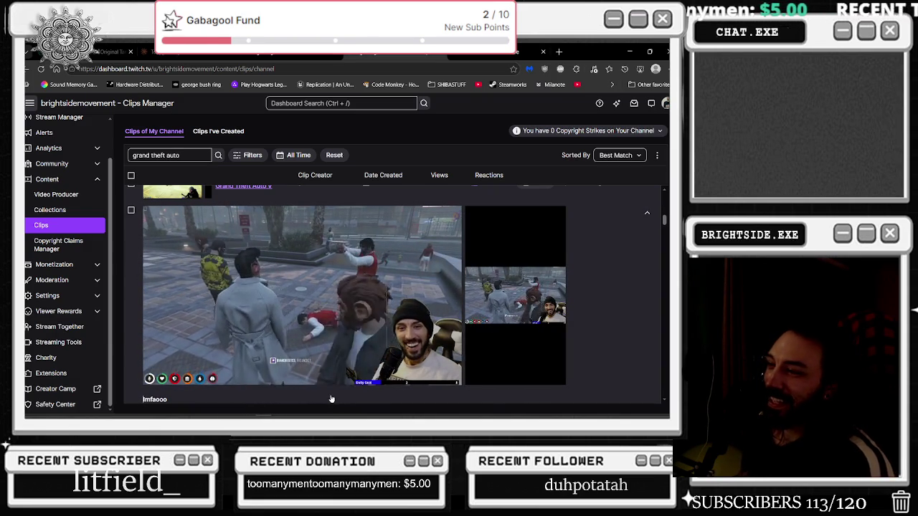
mouse_move(242, 345)
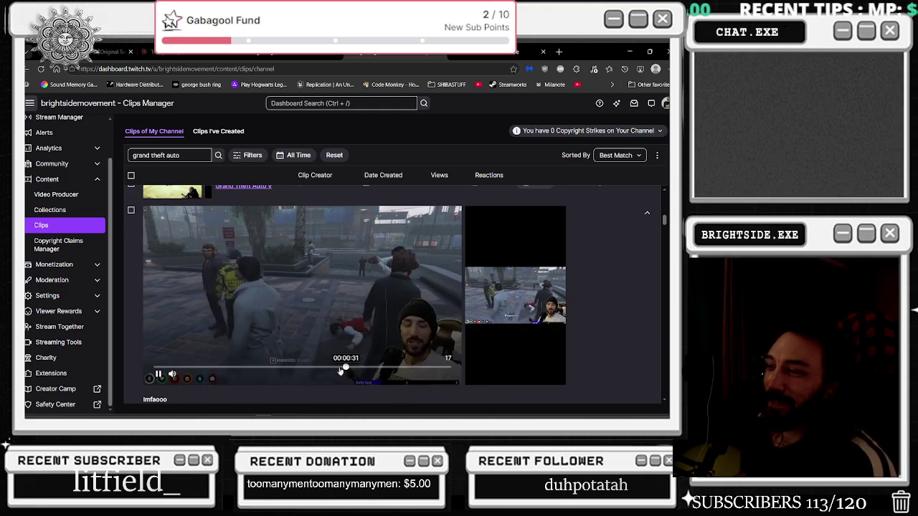
click(156, 377)
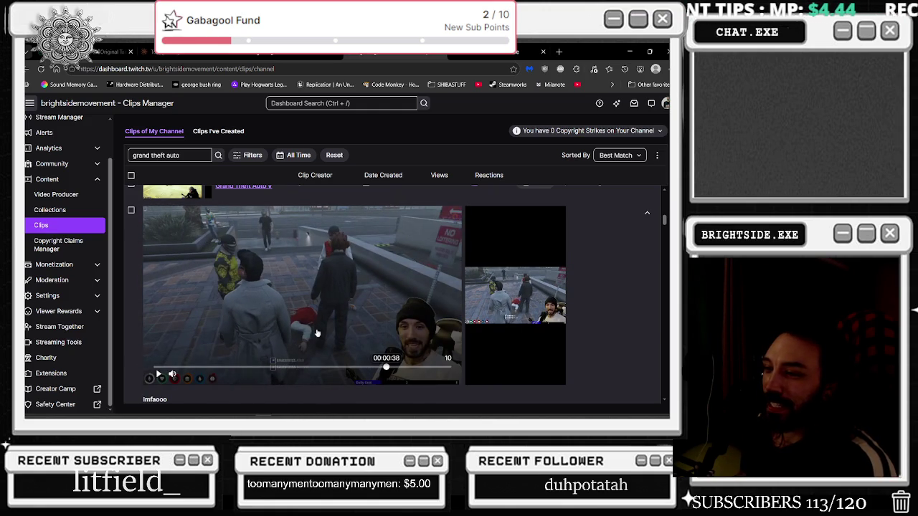
scroll(310, 322, up, 1)
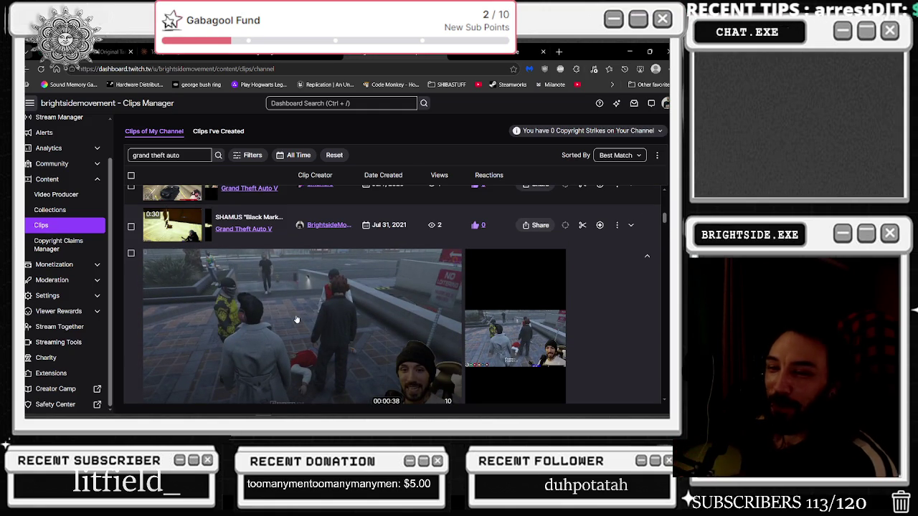
click(296, 319)
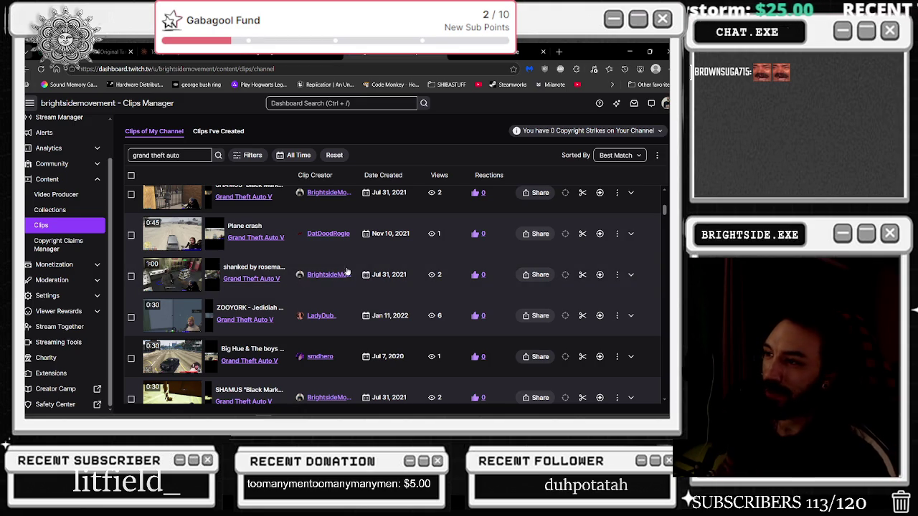
Expand and play the Jan 25, 2022 'SAYING GOODBYE TO MAPLEHEARTS 2.0 <3' clip
scroll(336, 273, down, 10)
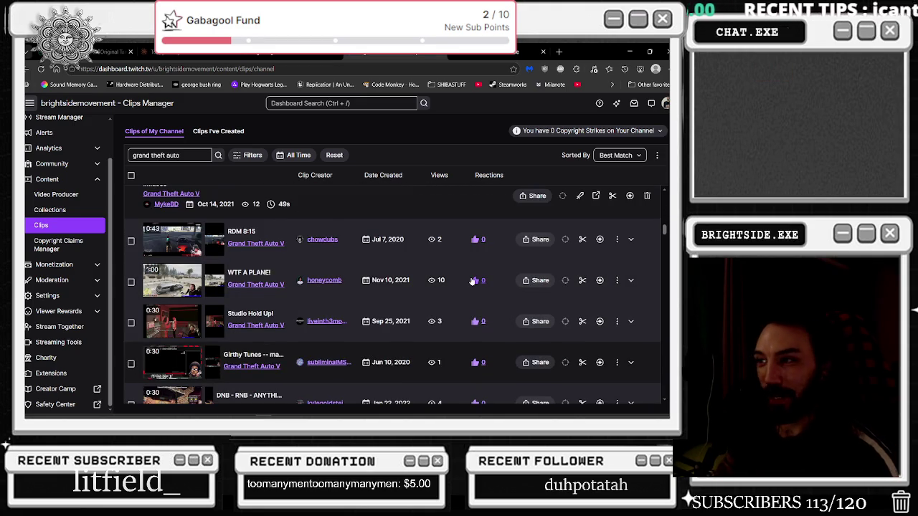
scroll(472, 281, down, 5)
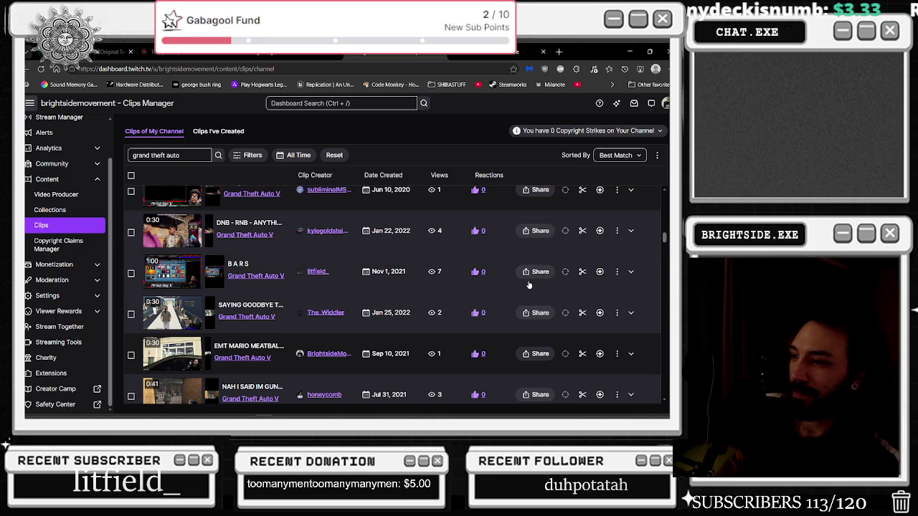
click(285, 305)
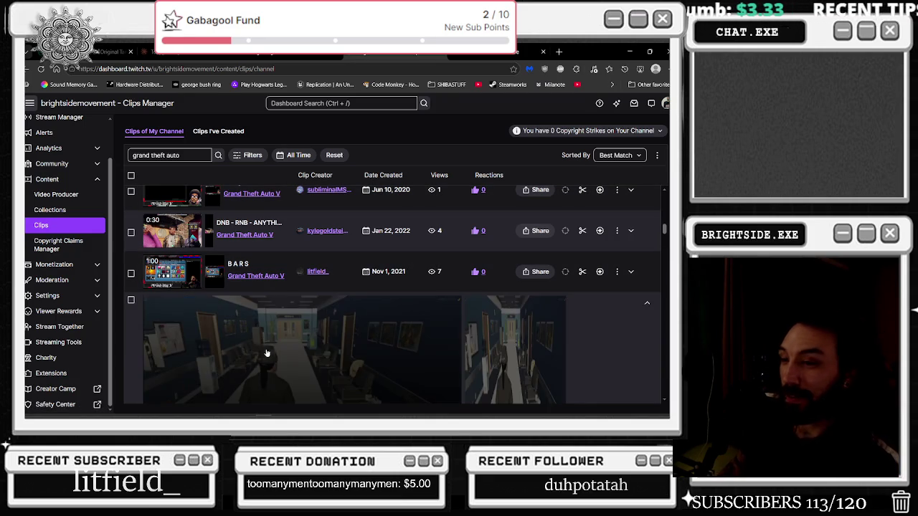
click(156, 377)
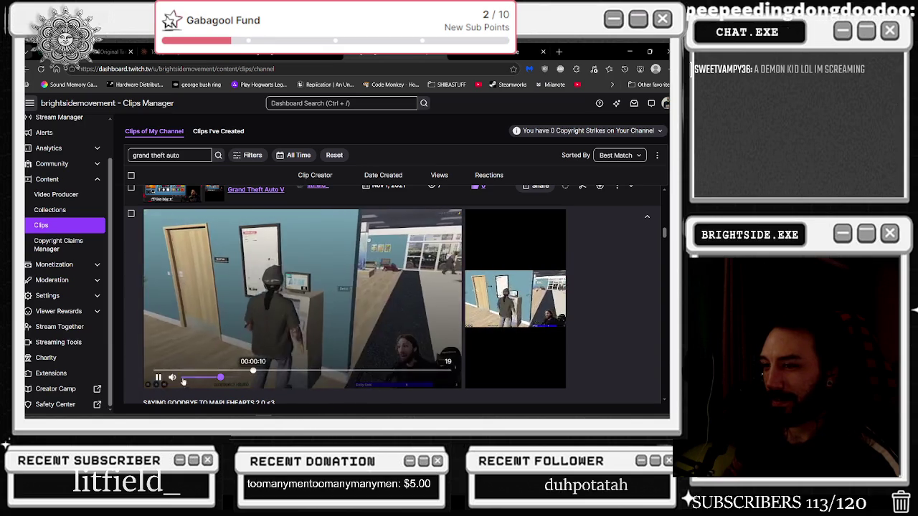
Collapse and reopen the goodbye clip's player, letting it play to 00:00:28
mouse_move(189, 380)
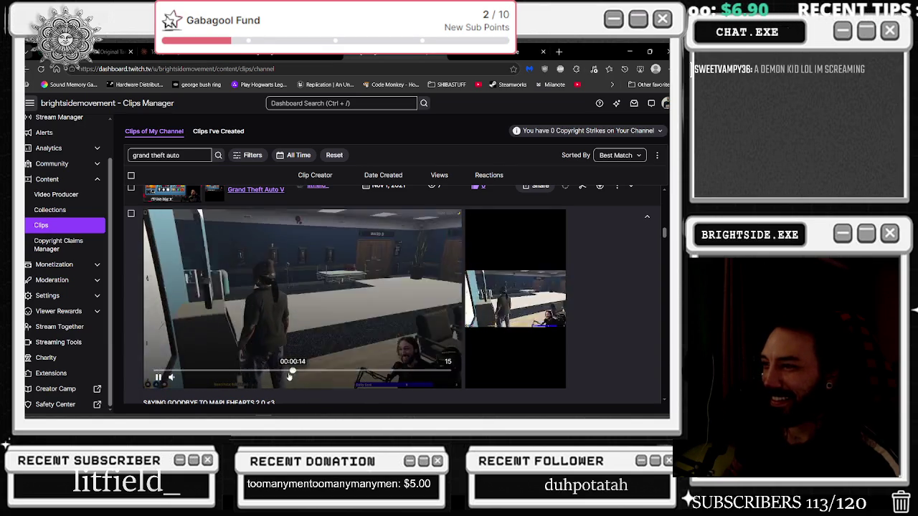
mouse_move(512, 325)
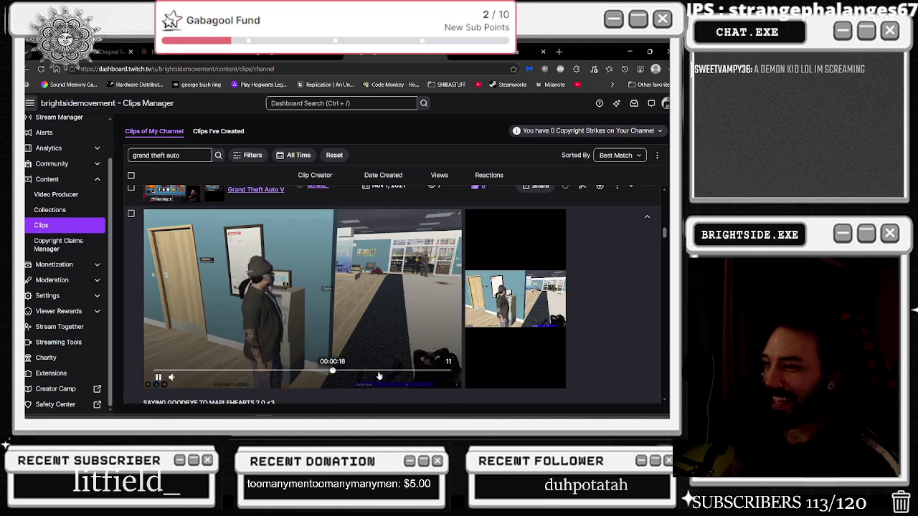
mouse_move(515, 284)
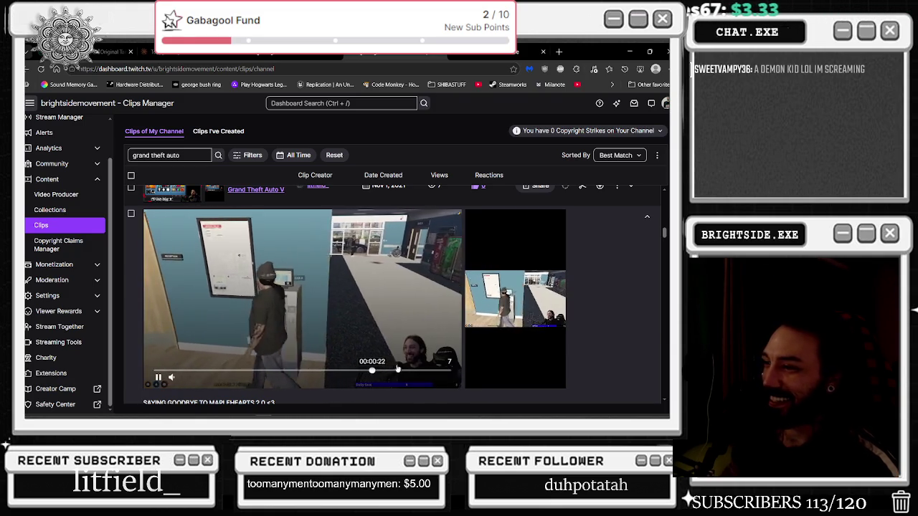
click(291, 300)
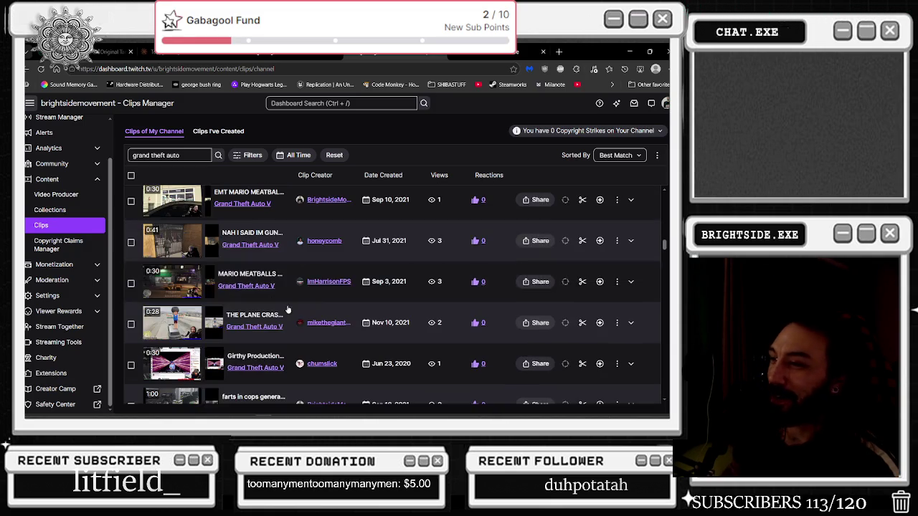
click(296, 287)
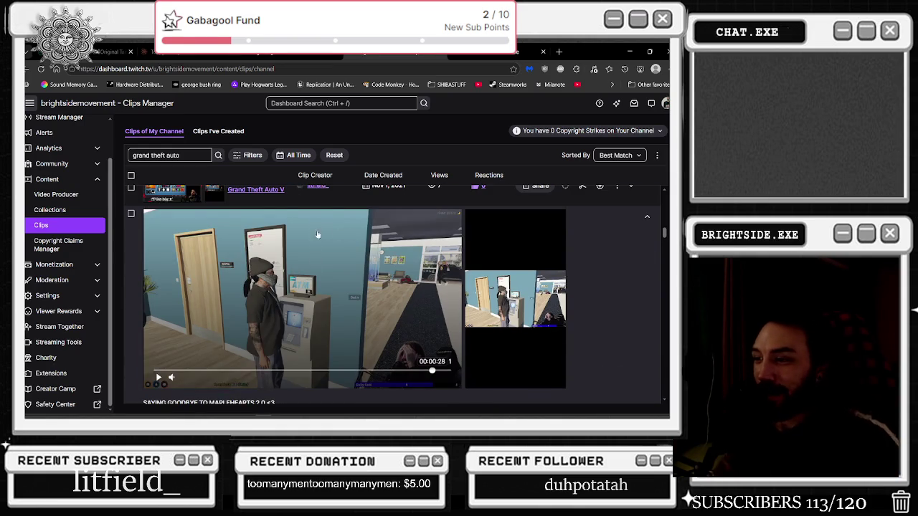
Scroll further down the Grand Theft Auto clips and open the Filters dropdown
scroll(307, 256, down, 4)
scroll(301, 269, down, 2)
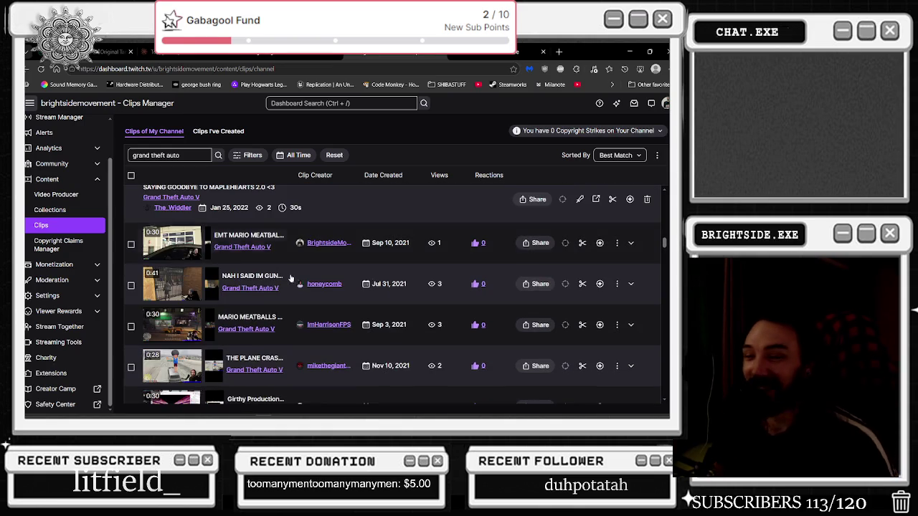
scroll(293, 284, down, 2)
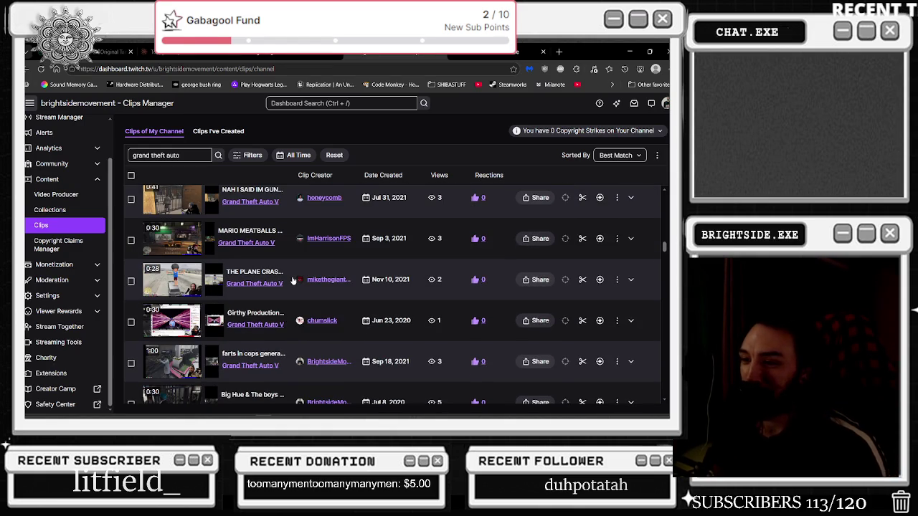
scroll(294, 280, down, 3)
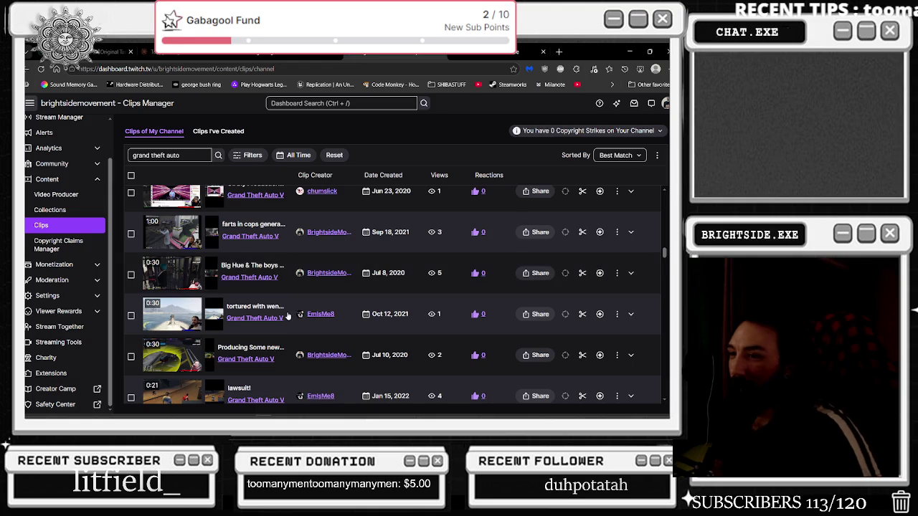
scroll(293, 283, down, 5)
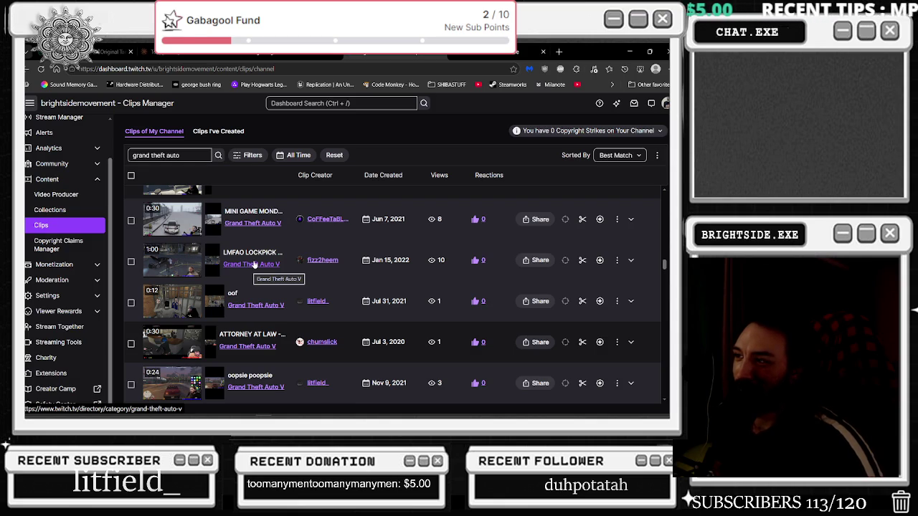
scroll(425, 218, down, 5)
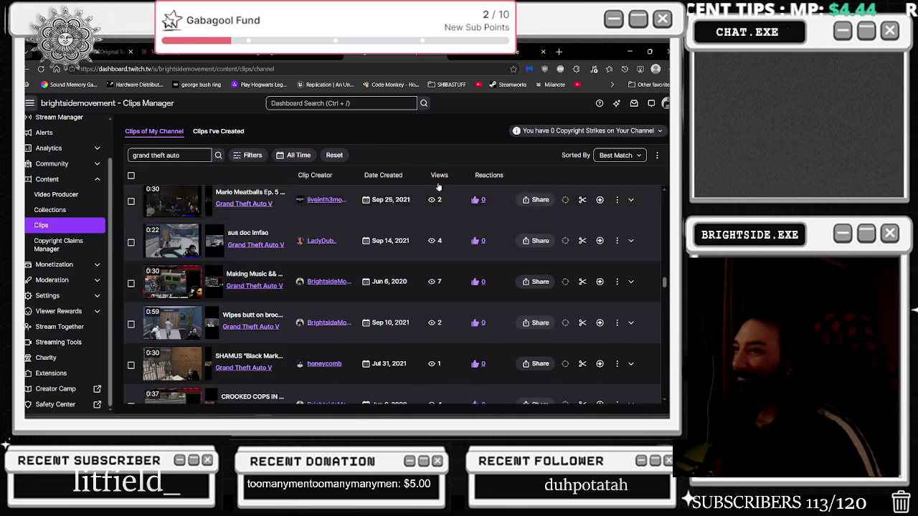
click(252, 156)
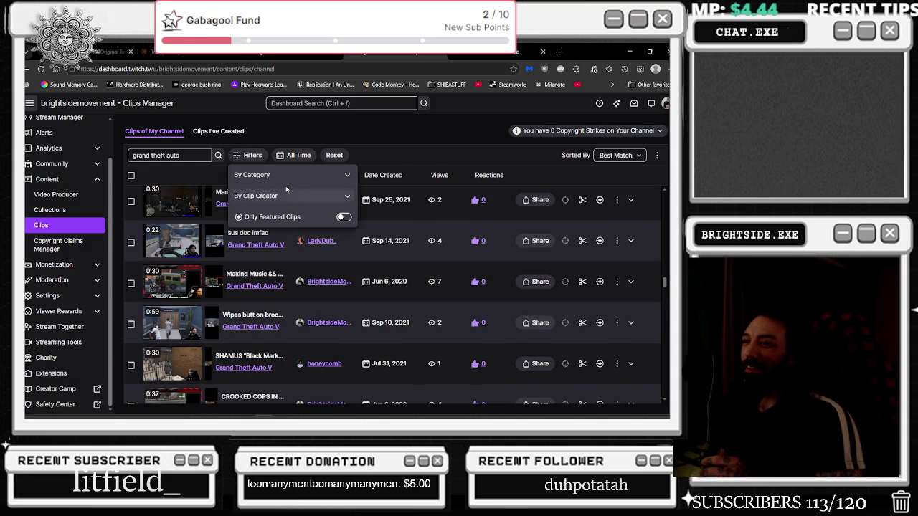
Sort clips by Views (High to Low) and expand the 'LANDED THOSE FLIPS' clip
click(620, 155)
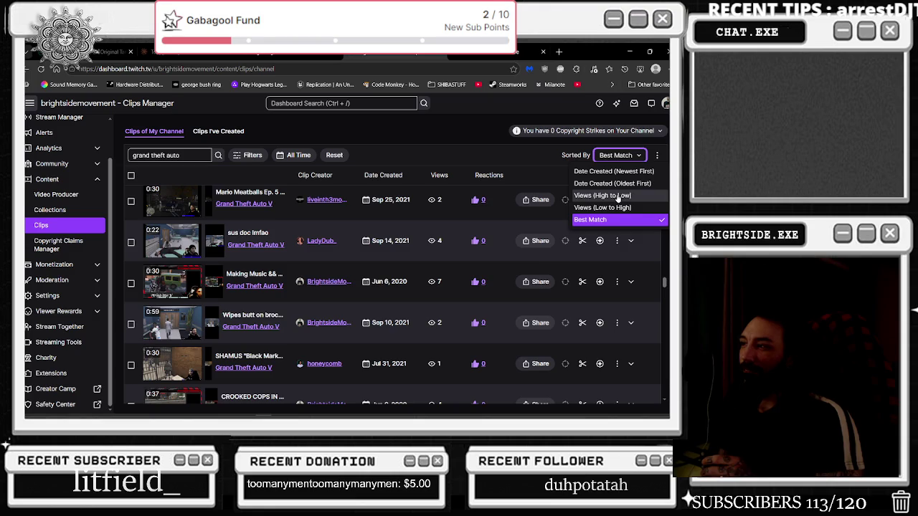
click(618, 197)
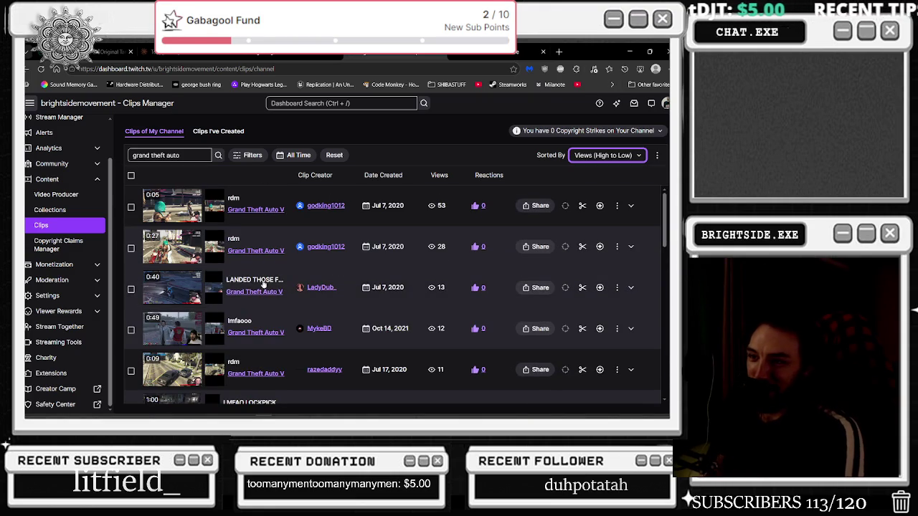
click(290, 277)
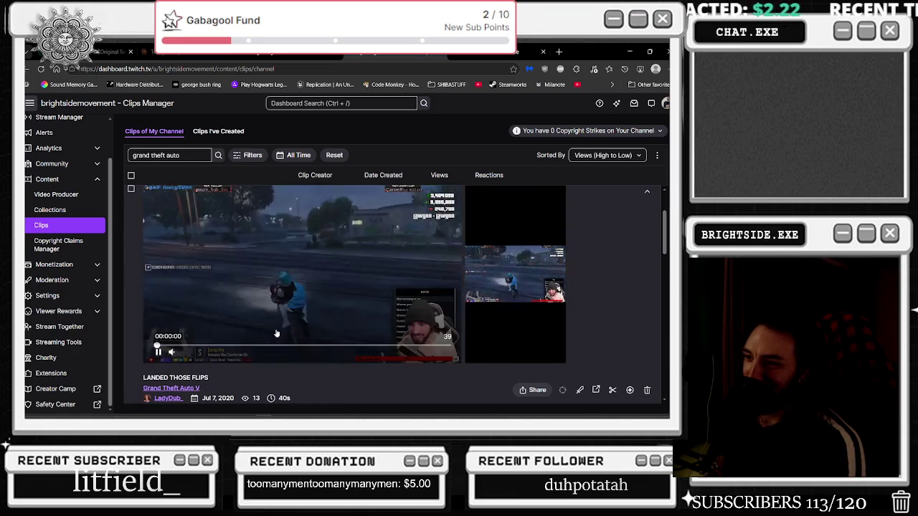
Watch 'LANDED THOSE FLIPS', then scroll down to 8–10-view clips like 'Lmao'
mouse_move(194, 357)
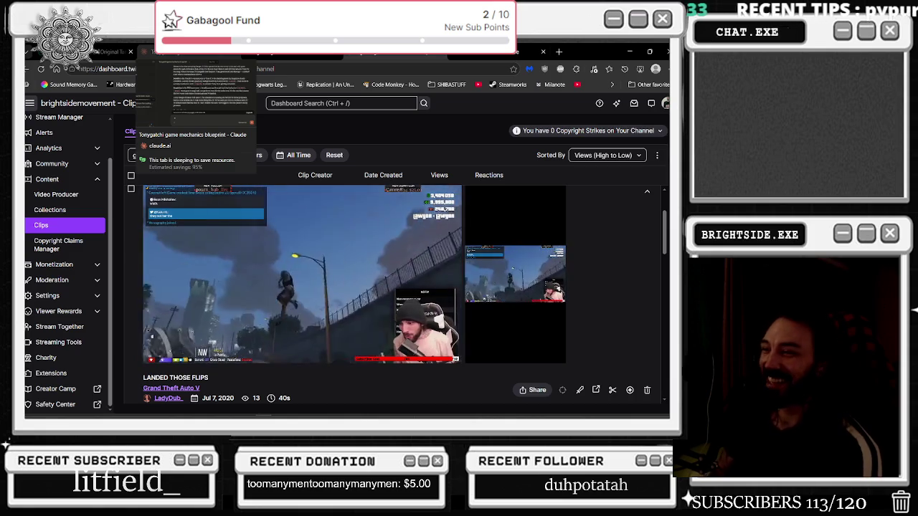
mouse_move(249, 55)
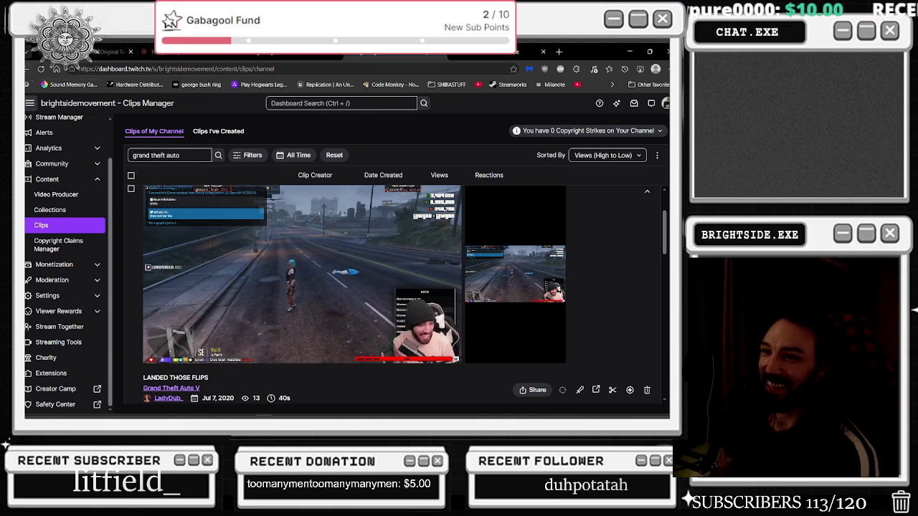
mouse_move(250, 244)
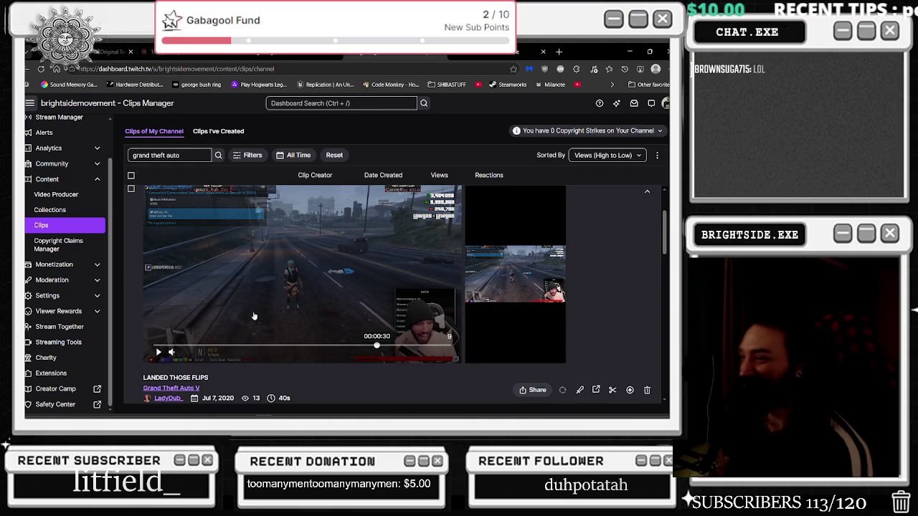
scroll(254, 313, down, 5)
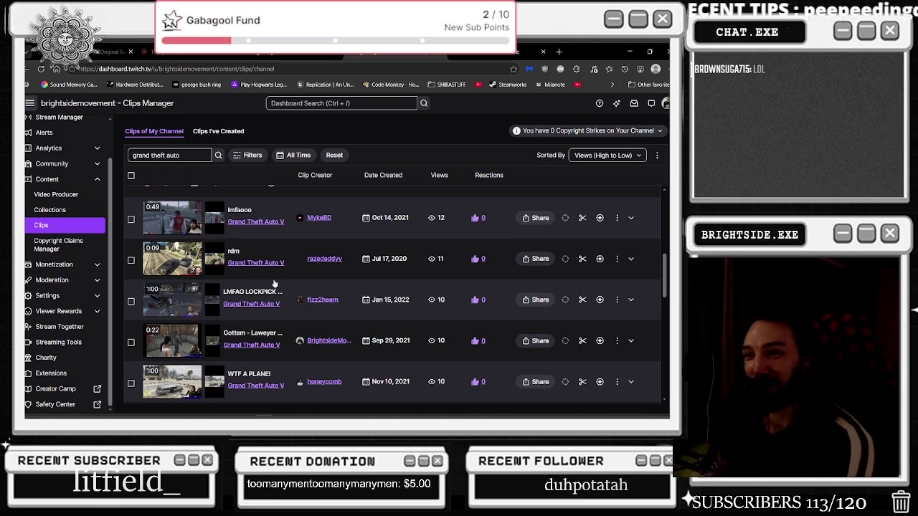
scroll(269, 271, down, 2)
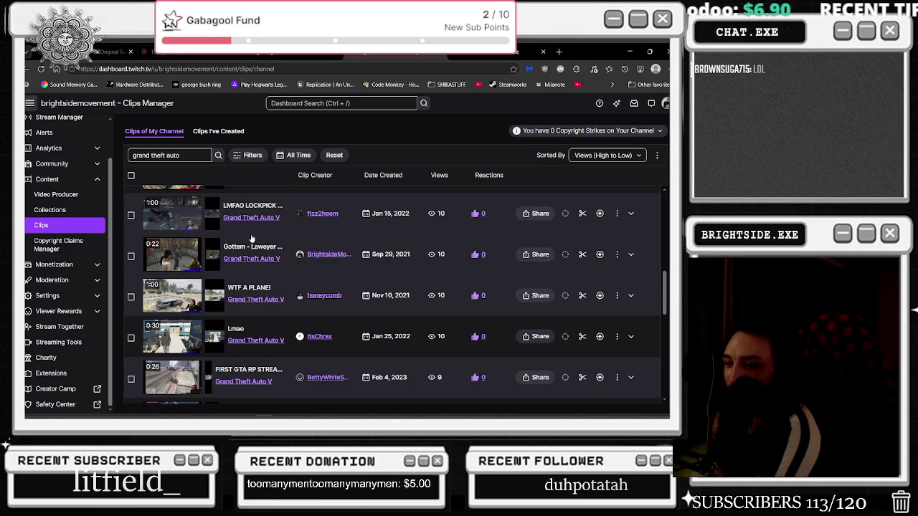
scroll(250, 239, down, 2)
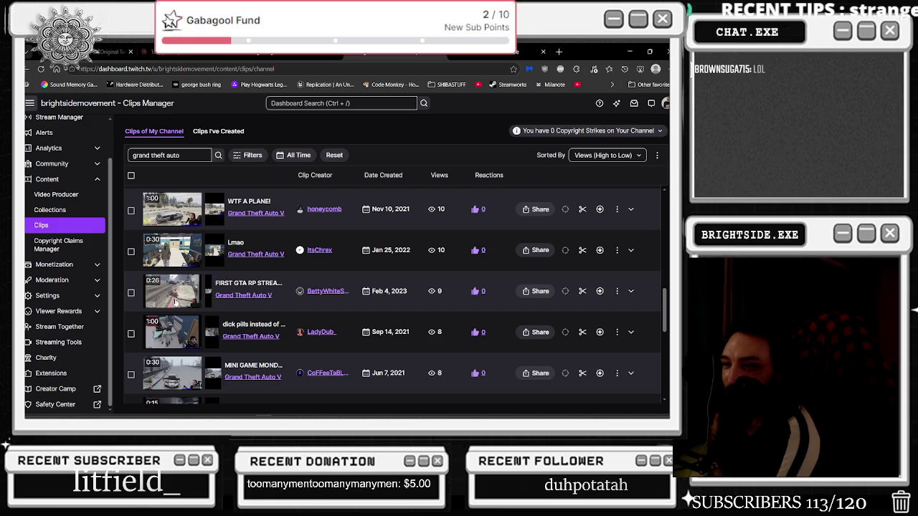
Play the FIRST GTA RP STREAM clip at about 28% volume, then scroll down to the 6-view clips
click(173, 300)
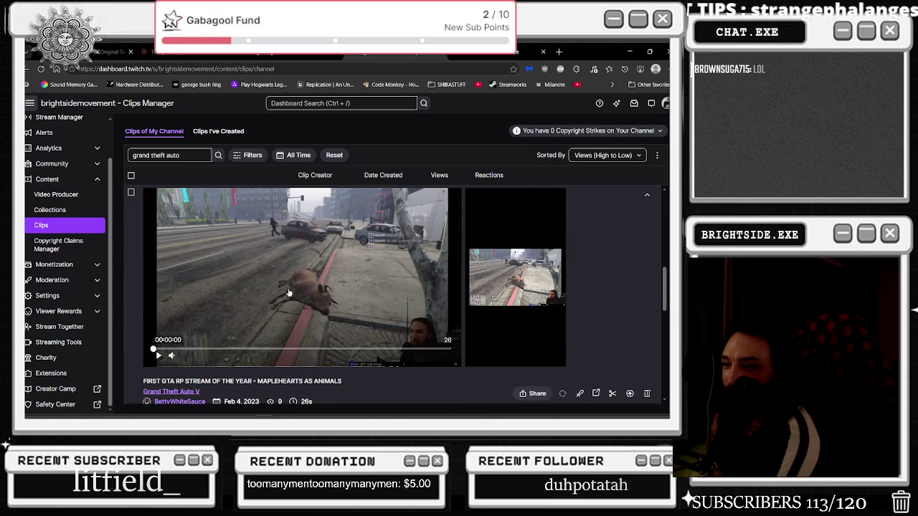
drag(215, 358, 201, 360)
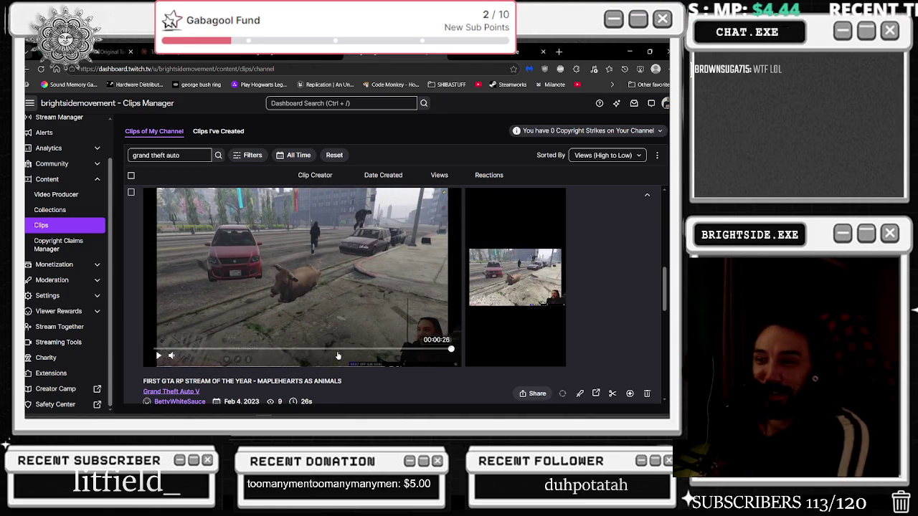
scroll(338, 356, down, 3)
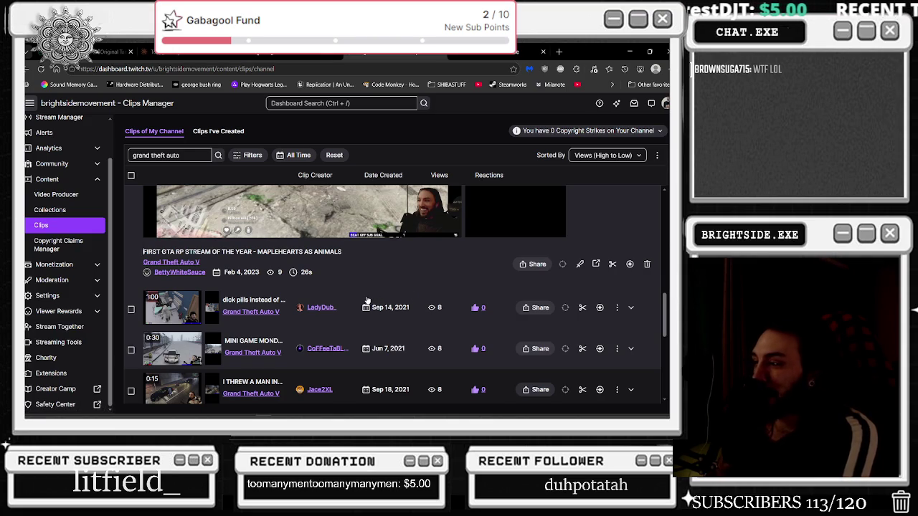
scroll(368, 301, down, 3)
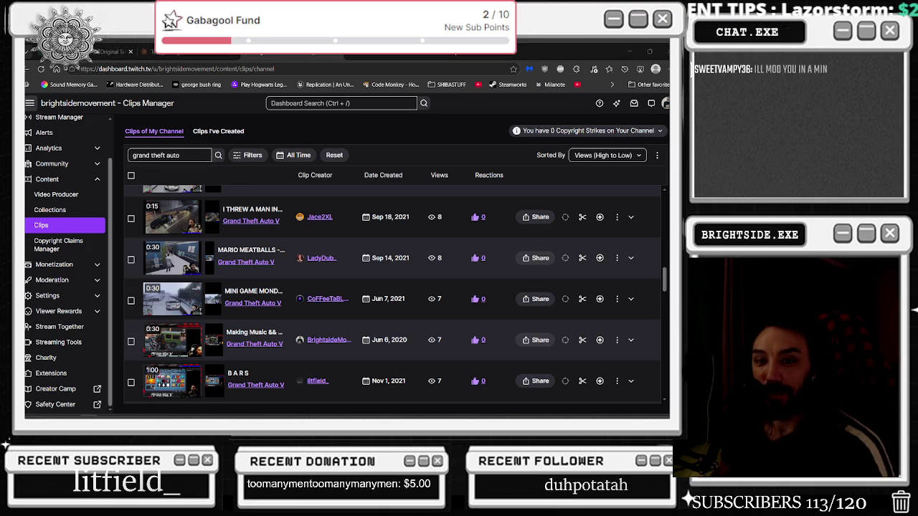
scroll(307, 258, down, 2)
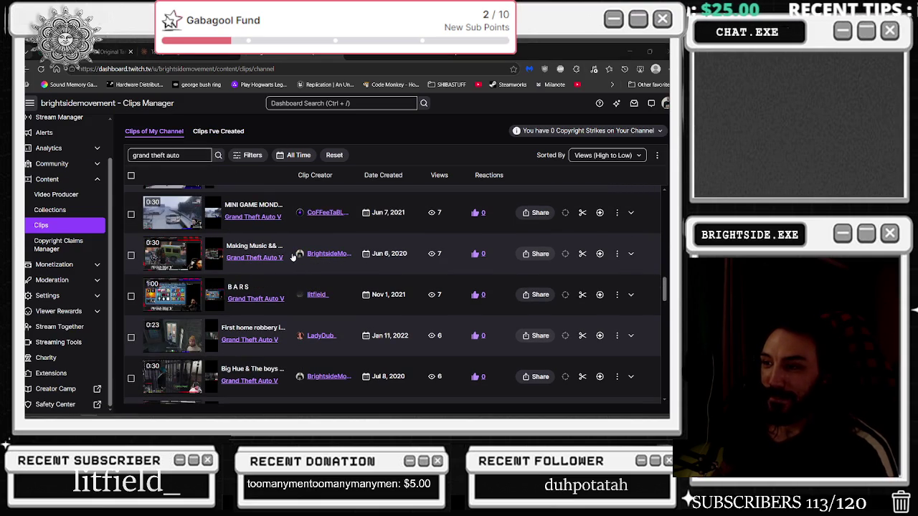
scroll(291, 259, down, 2)
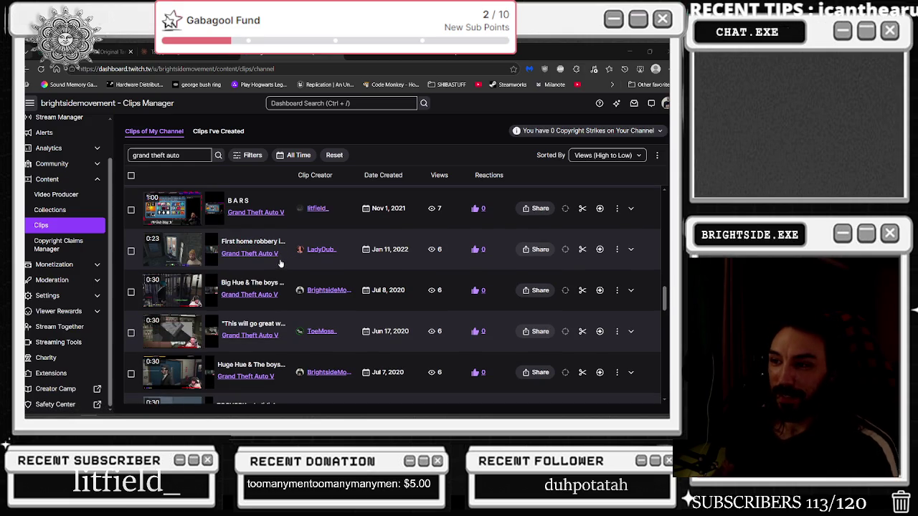
Expand and play the 2020 clip 'This will go great with my blog'
click(211, 327)
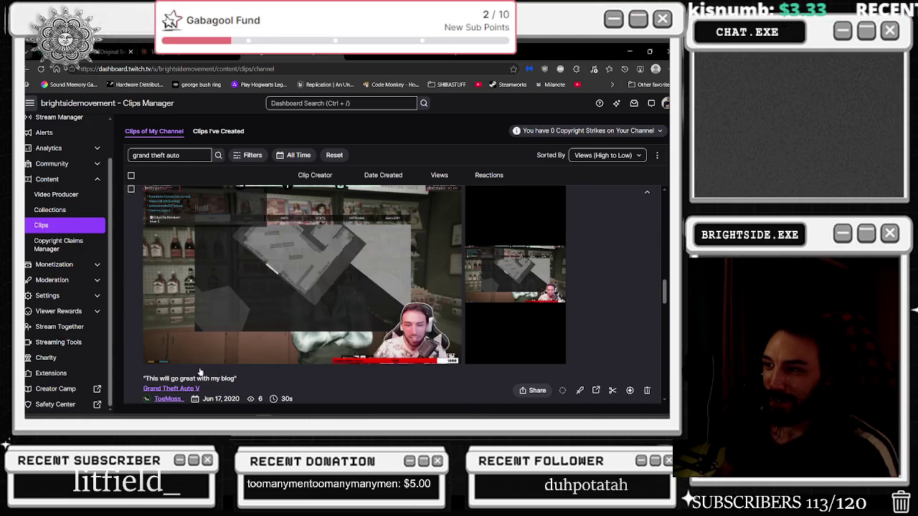
mouse_move(168, 361)
click(199, 356)
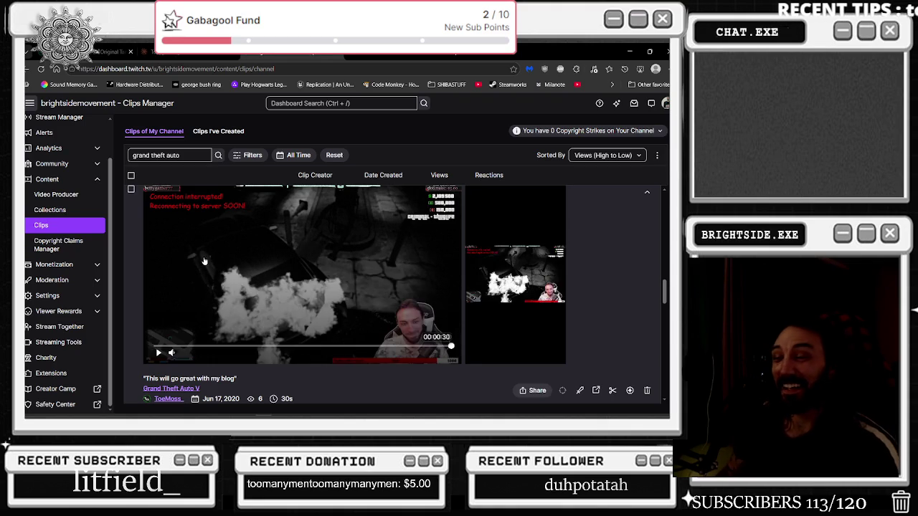
Scroll down and expand the 30-second 'Run The Pockets!' clip
scroll(225, 251, down, 3)
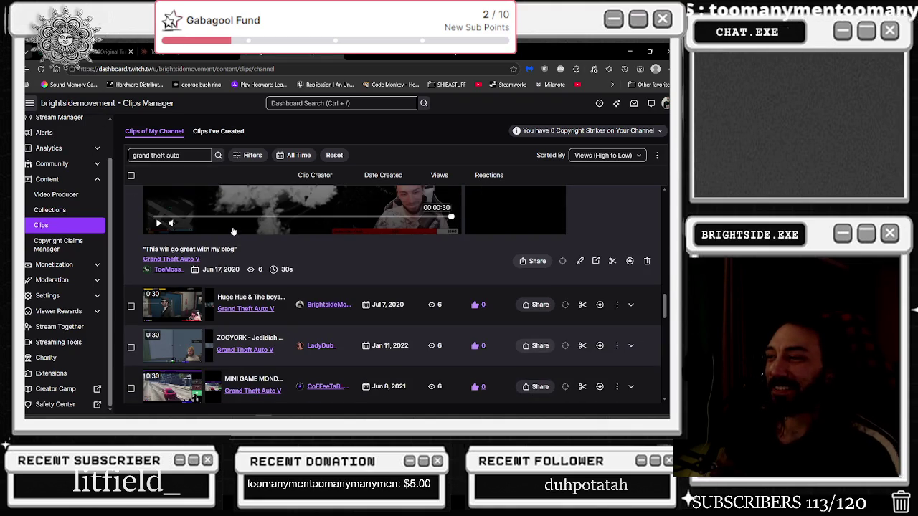
scroll(360, 272, down, 2)
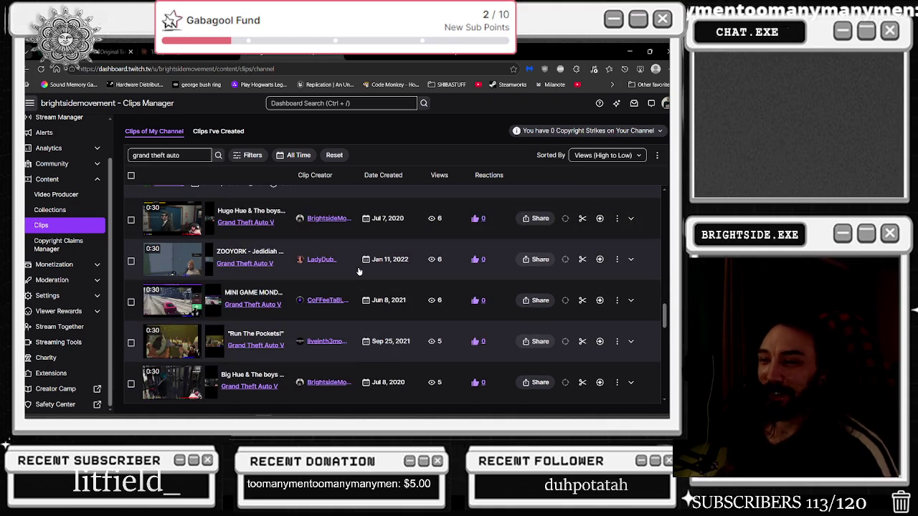
click(257, 337)
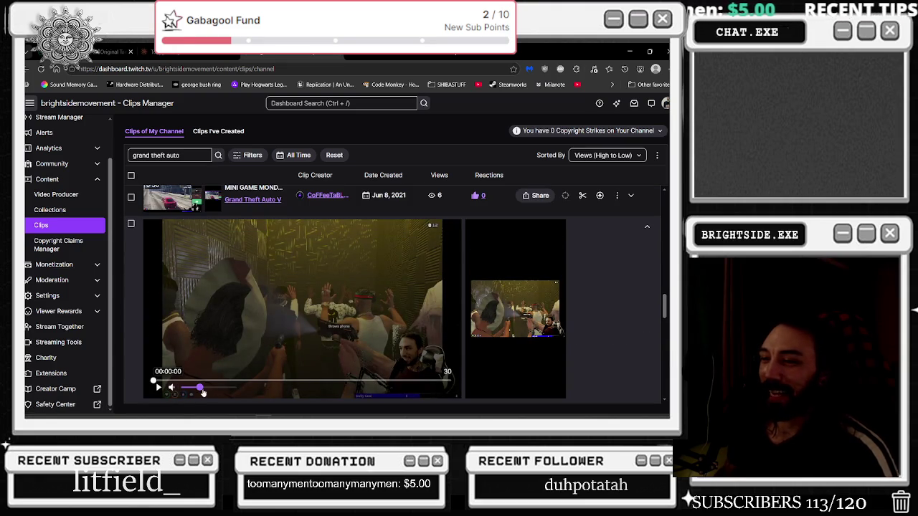
Play 'Run The Pockets!' at 20% volume, then expand the 'Big Hue & The boys' clip
click(154, 387)
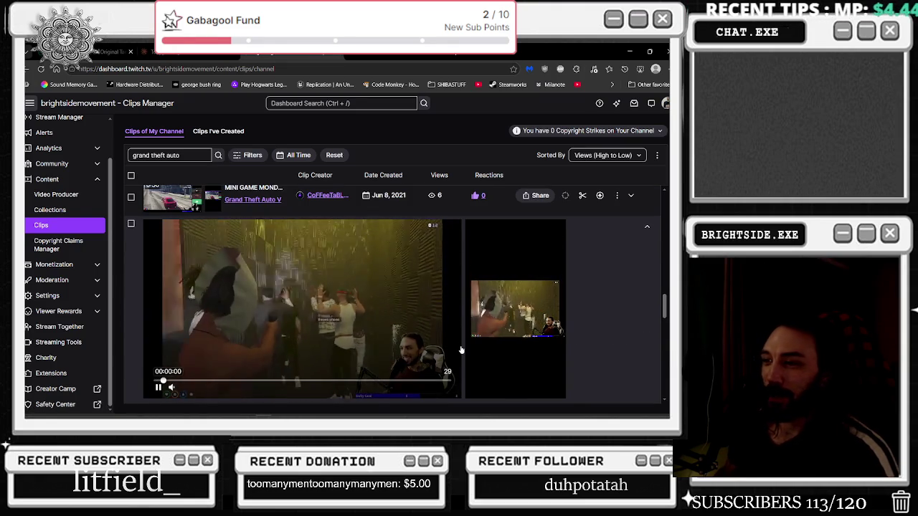
mouse_move(495, 312)
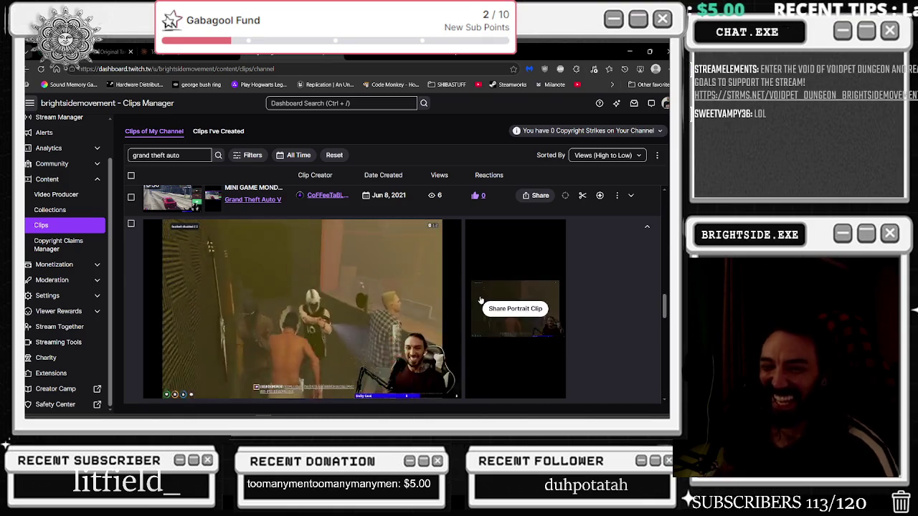
mouse_move(466, 269)
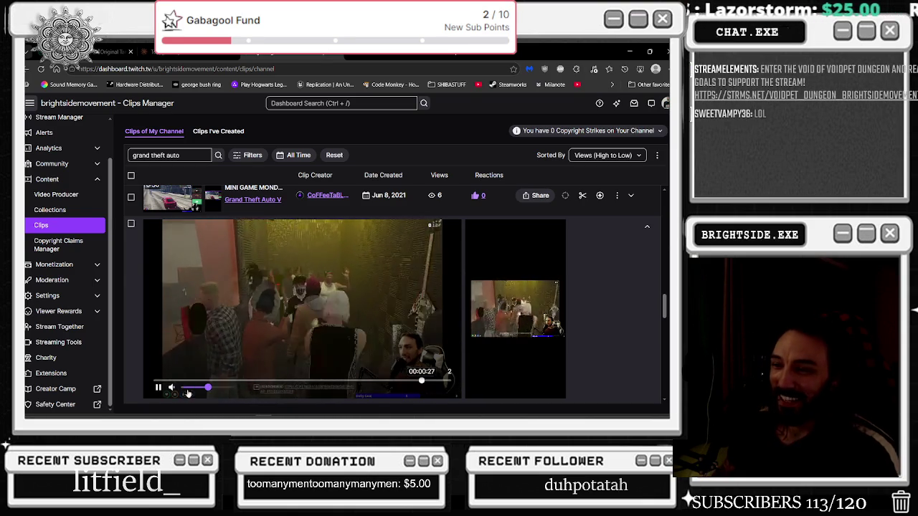
click(194, 388)
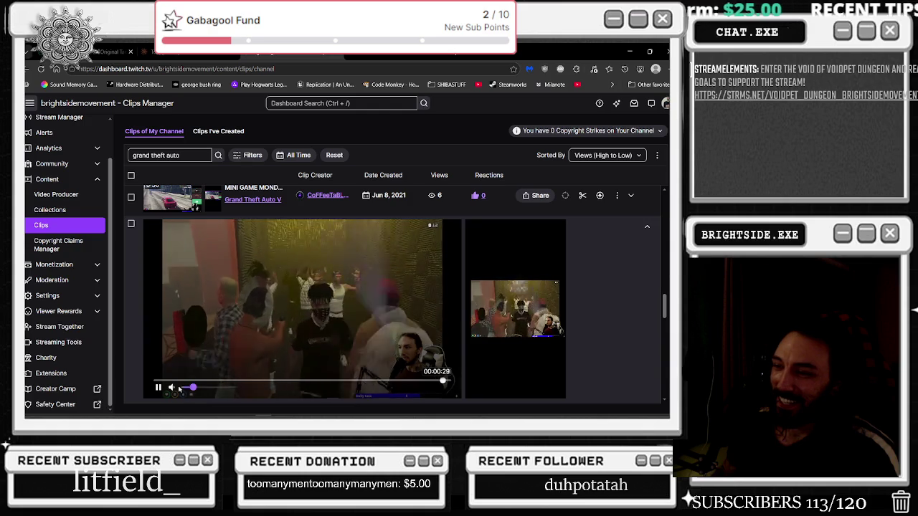
scroll(319, 318, down, 2)
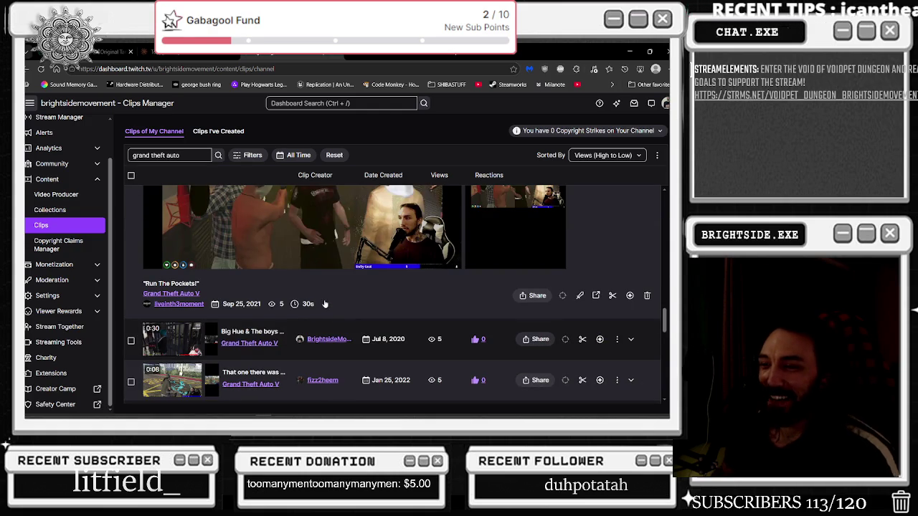
click(239, 335)
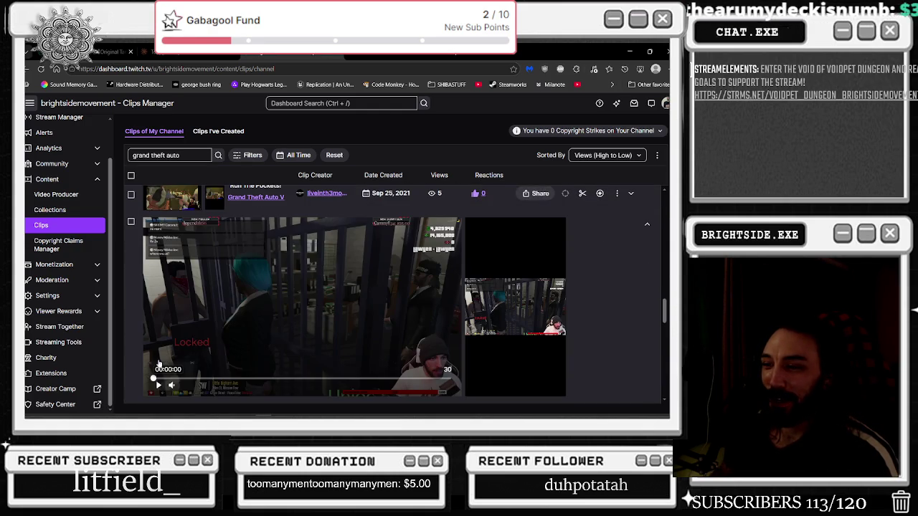
Play 'Big Hue & The boys -- Thuglife RP' up to about 00:00:17
click(159, 386)
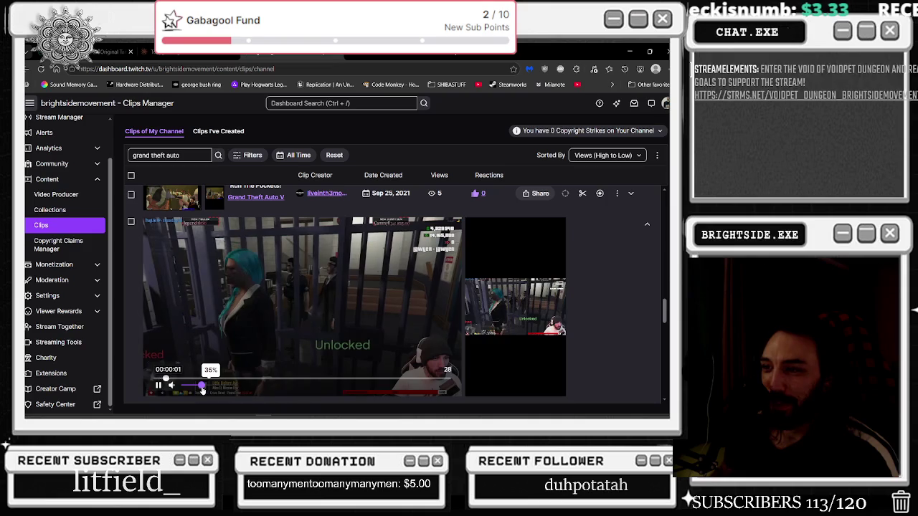
mouse_move(556, 302)
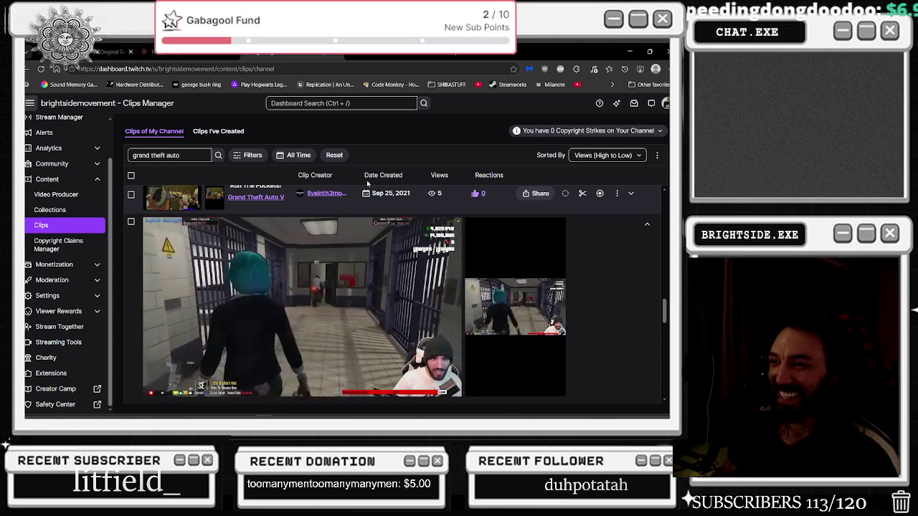
mouse_move(176, 378)
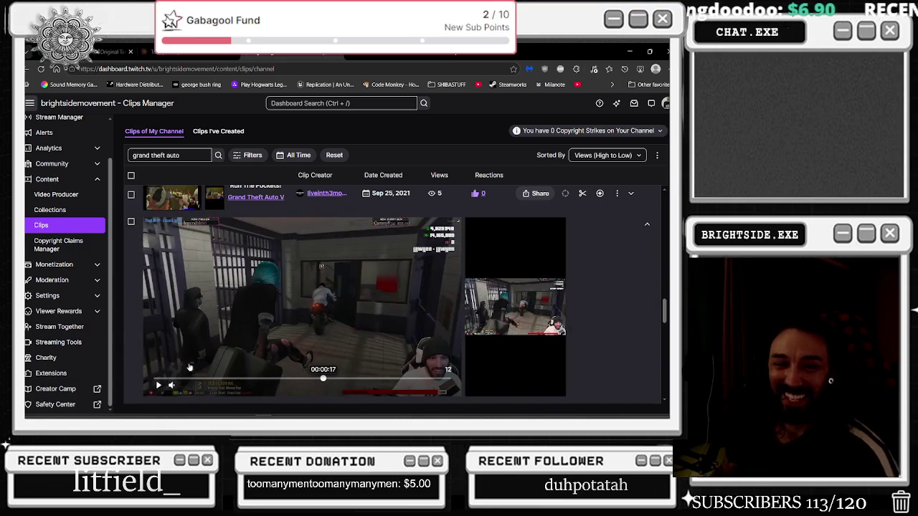
scroll(214, 350, down, 3)
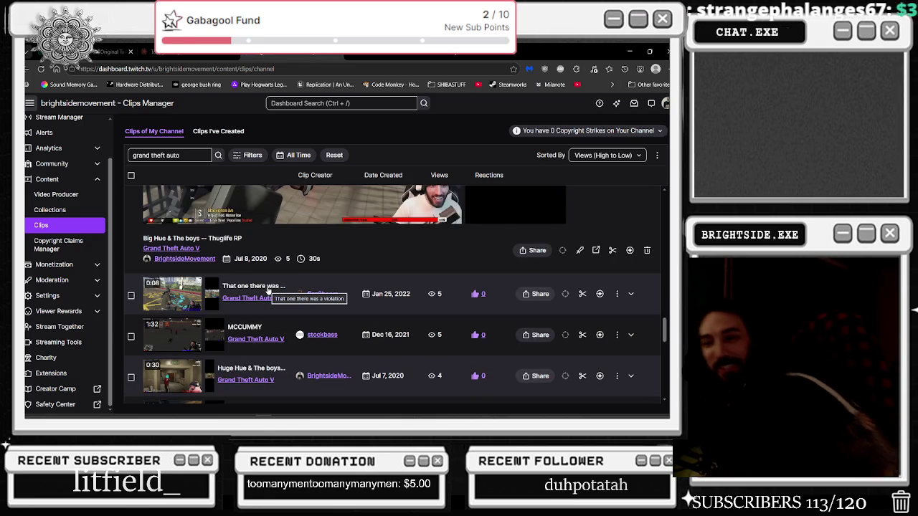
Scroll the views-sorted list down to 1-view clips like 'Don had jetlag gas'
scroll(233, 314, down, 2)
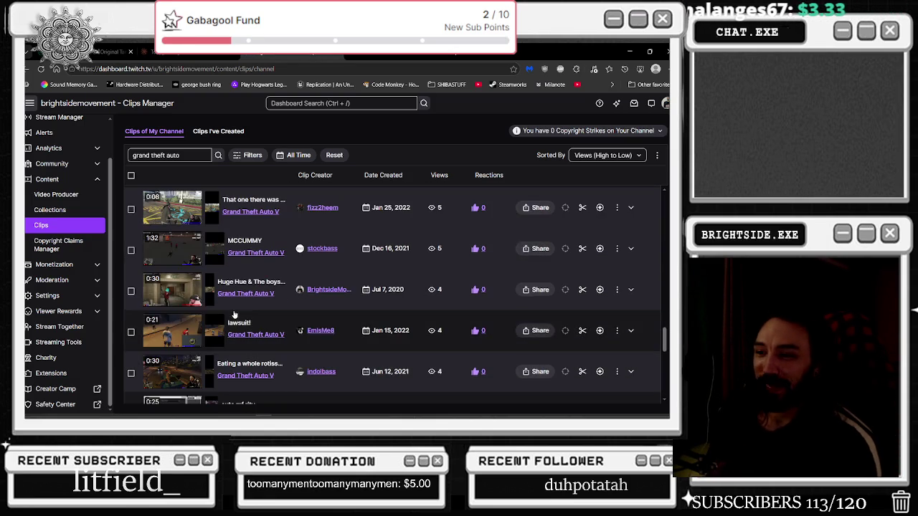
scroll(266, 331, down, 5)
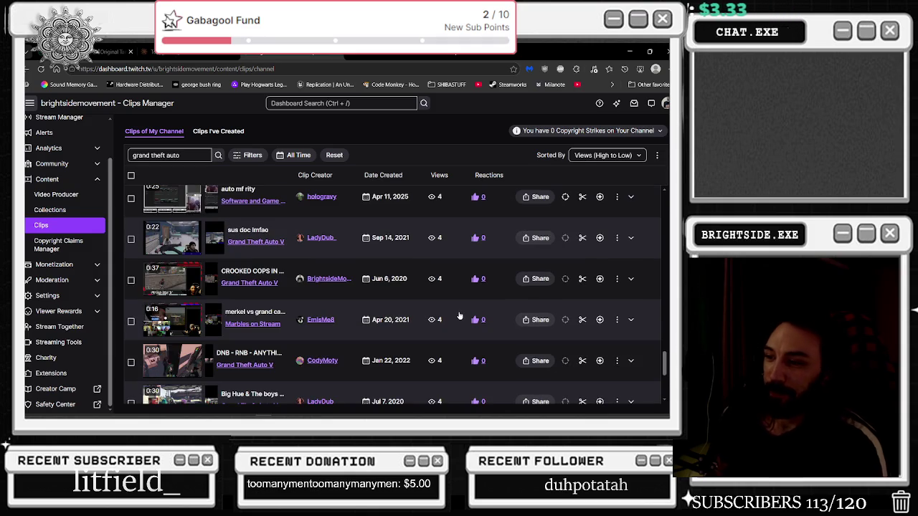
scroll(401, 305, down, 1)
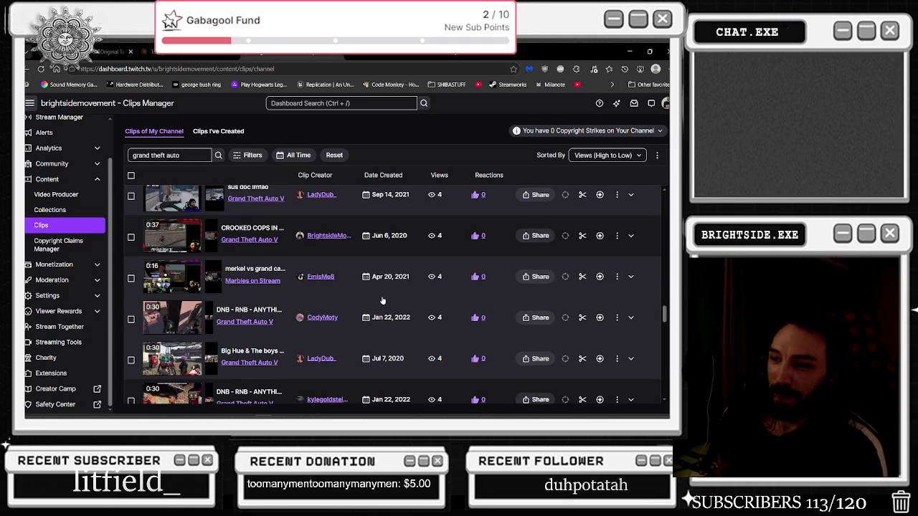
scroll(385, 301, down, 2)
scroll(333, 273, down, 1)
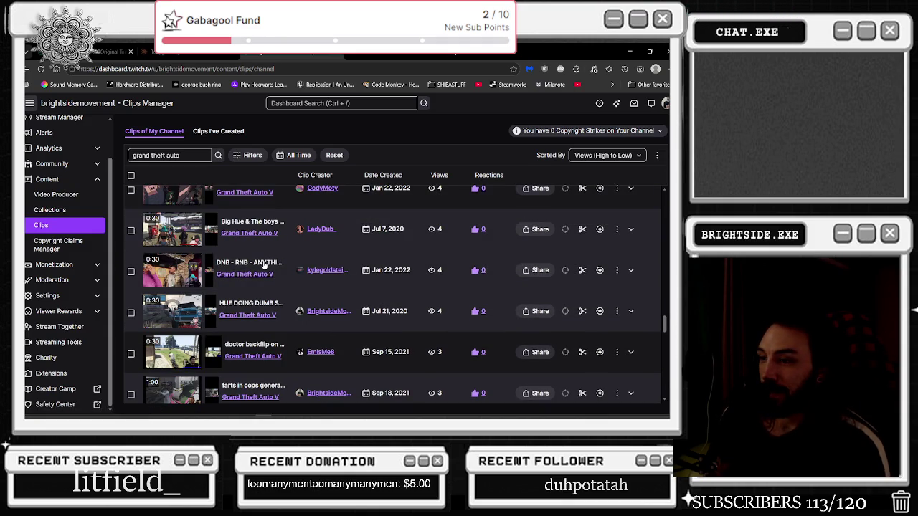
scroll(263, 265, down, 8)
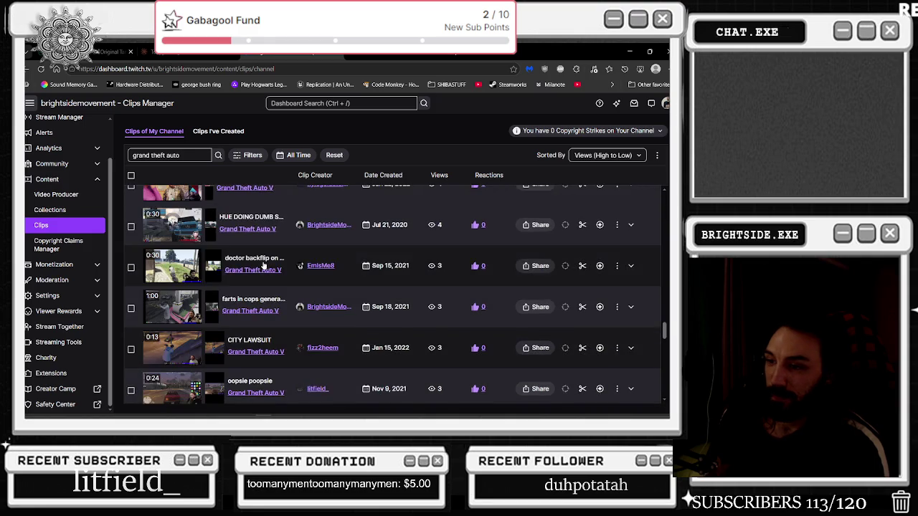
scroll(262, 265, down, 10)
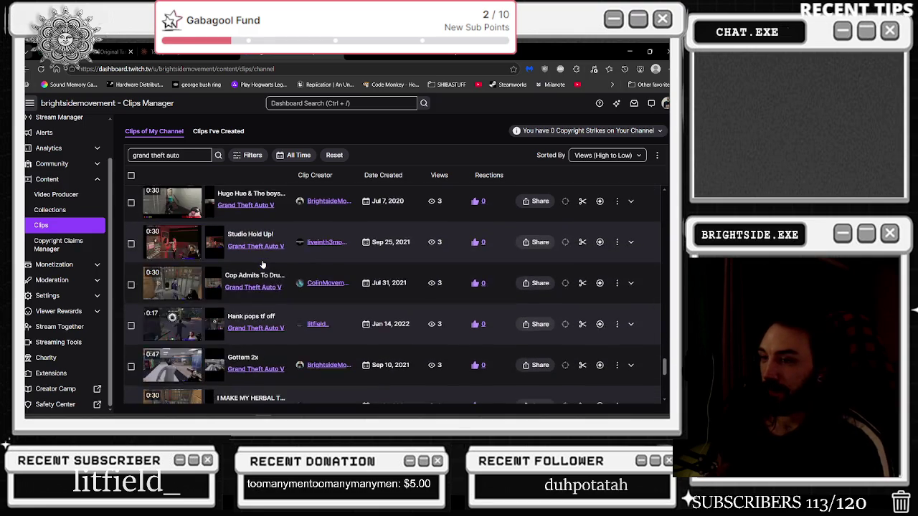
scroll(395, 327, down, 5)
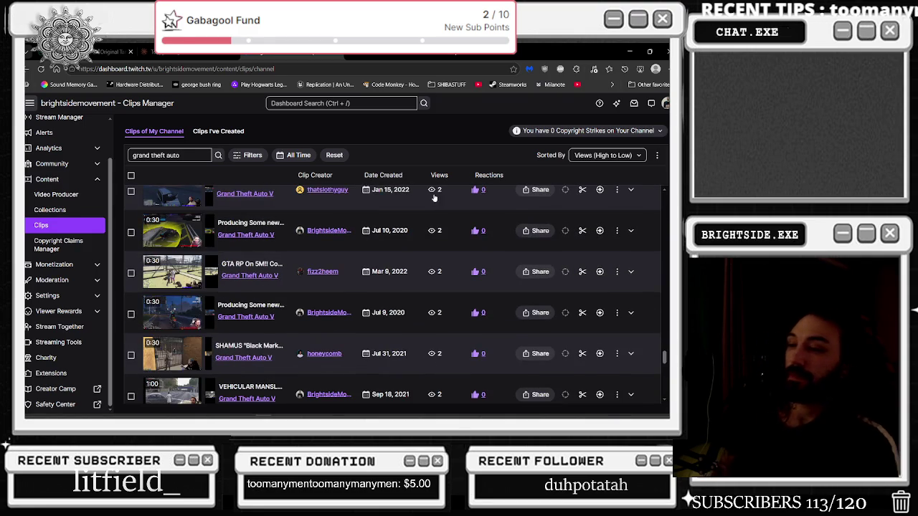
scroll(421, 309, down, 10)
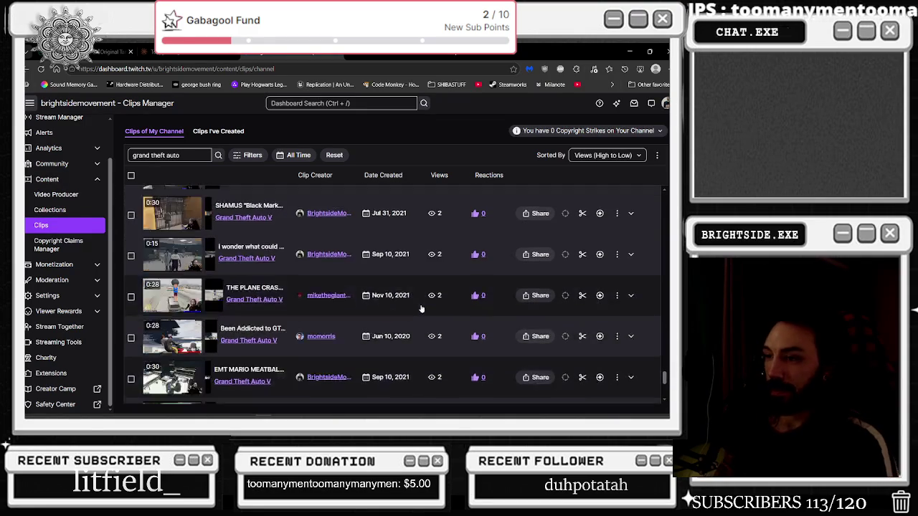
scroll(323, 318, down, 10)
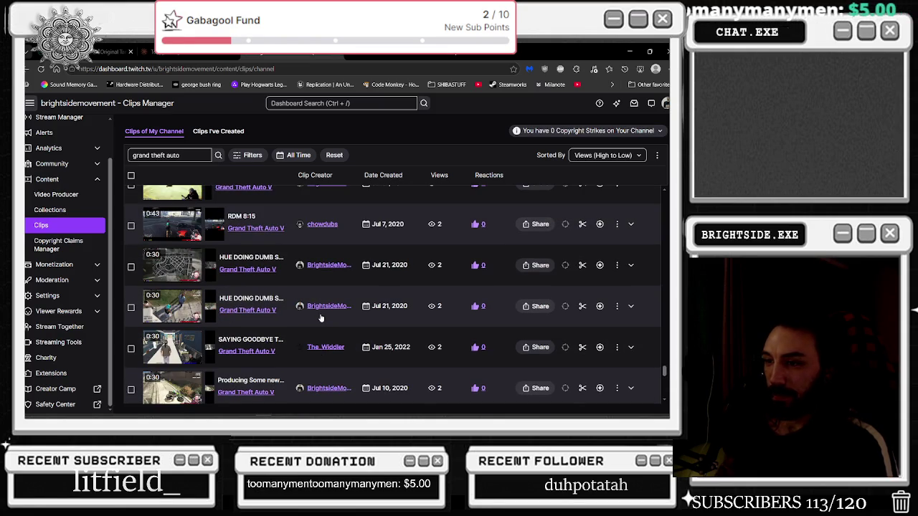
scroll(321, 318, down, 5)
scroll(320, 324, down, 5)
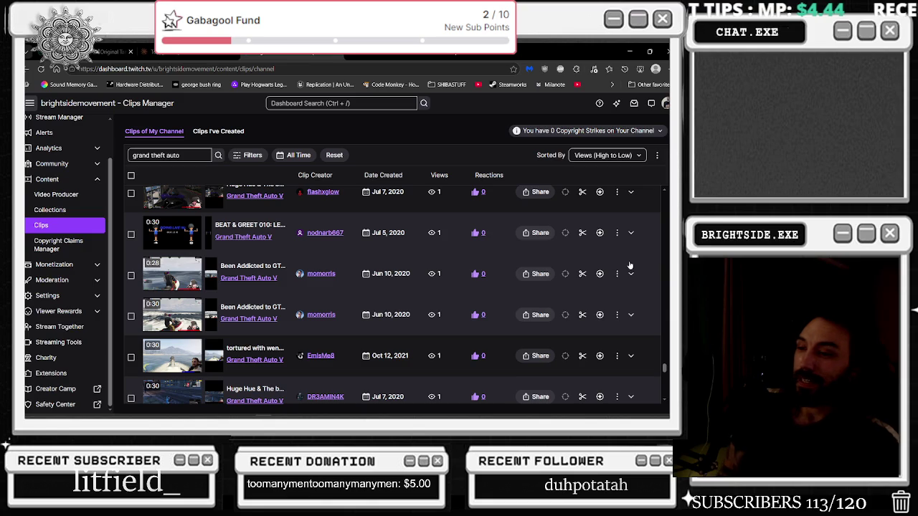
scroll(439, 307, down, 5)
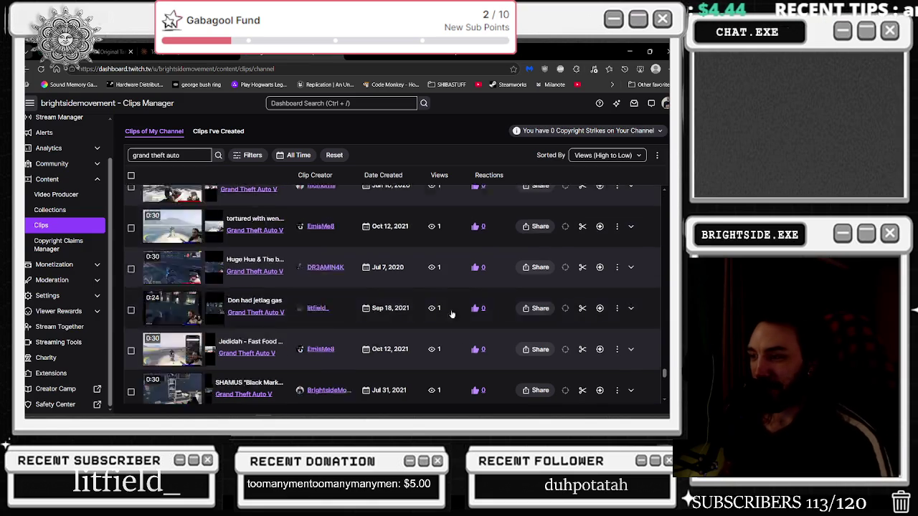
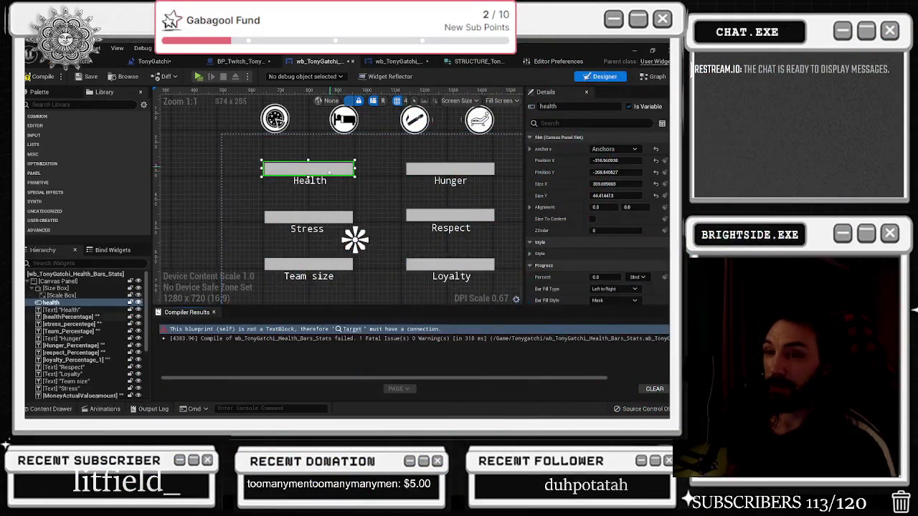
Pan and zoom over the six stat bars and icon rows, then close the Compiler Results panel
scroll(326, 175, down, 1)
scroll(326, 183, down, 2)
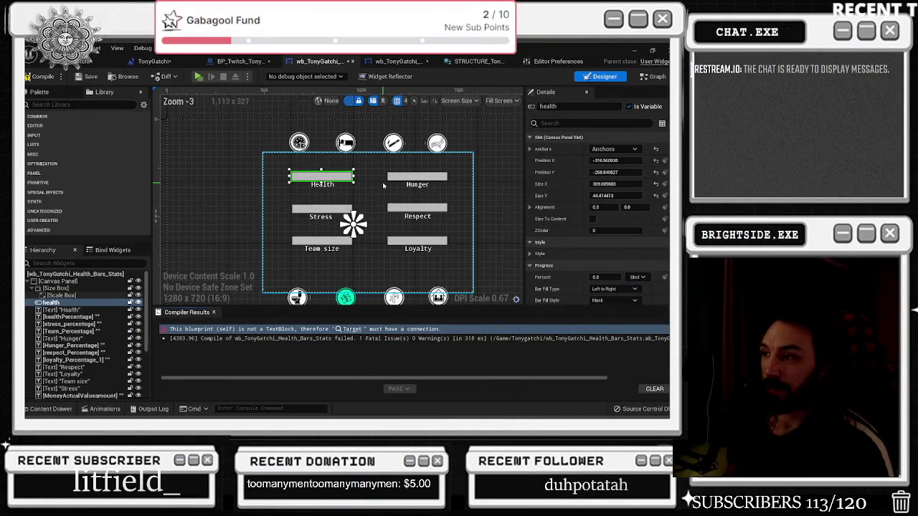
scroll(351, 251, up, 3)
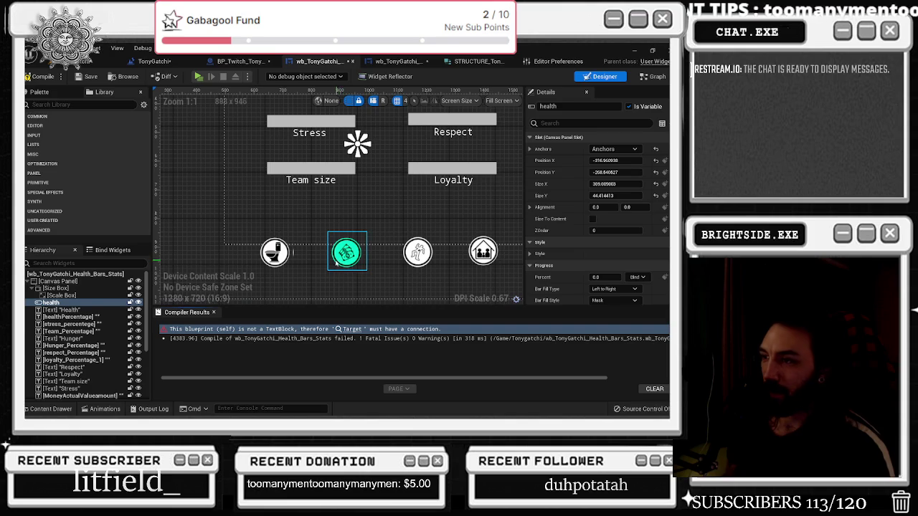
scroll(334, 215, down, 2)
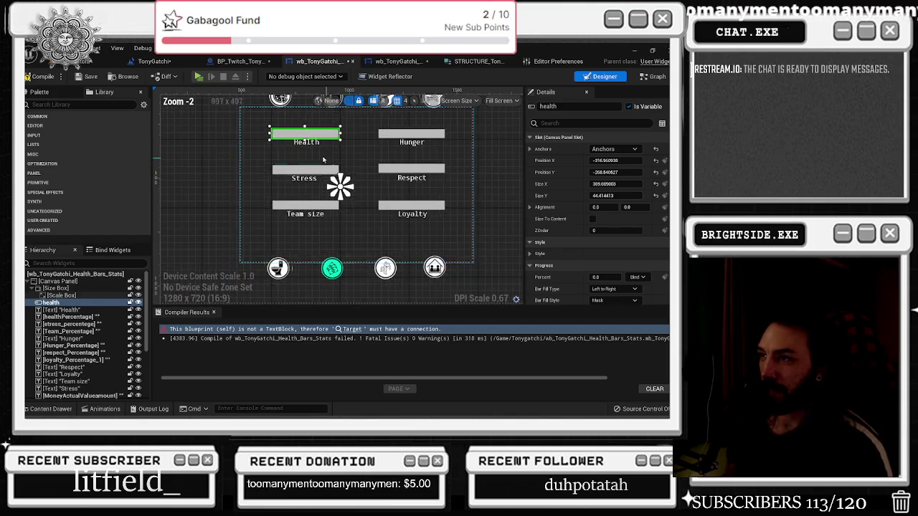
drag(325, 133, 309, 166)
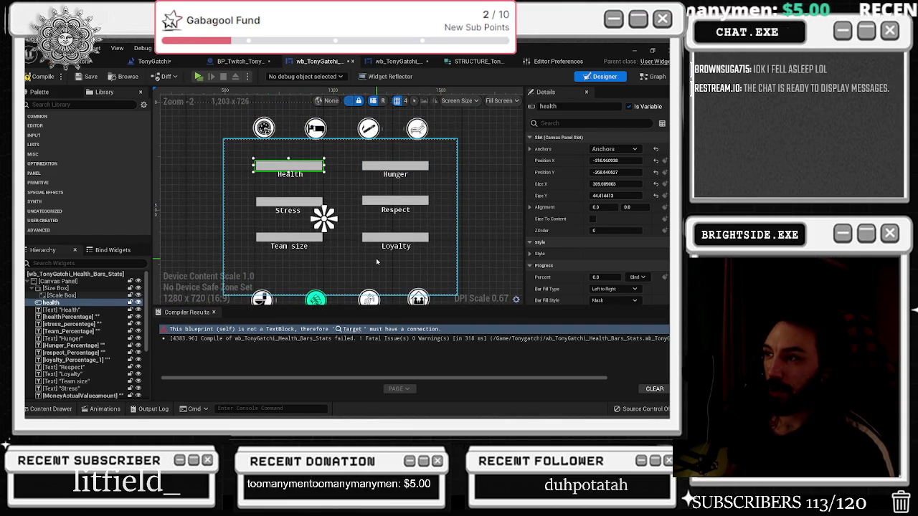
mouse_move(380, 258)
mouse_down()
mouse_move(378, 233)
mouse_move(366, 231)
mouse_up()
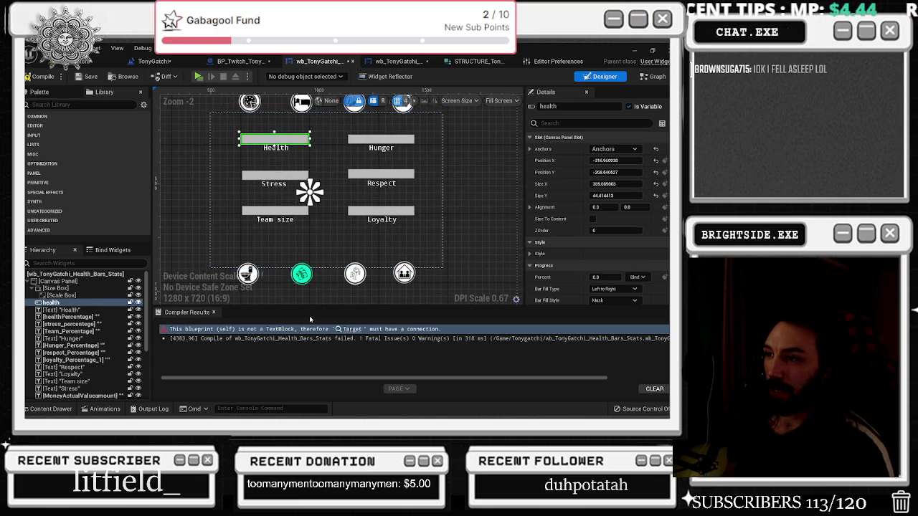
scroll(300, 268, up, 4)
scroll(300, 268, down, 7)
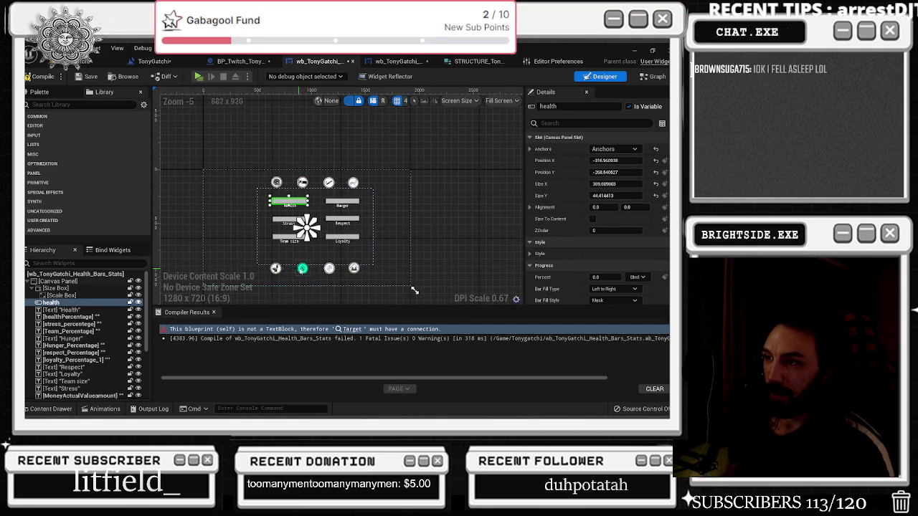
scroll(353, 276, up, 1)
scroll(318, 273, up, 1)
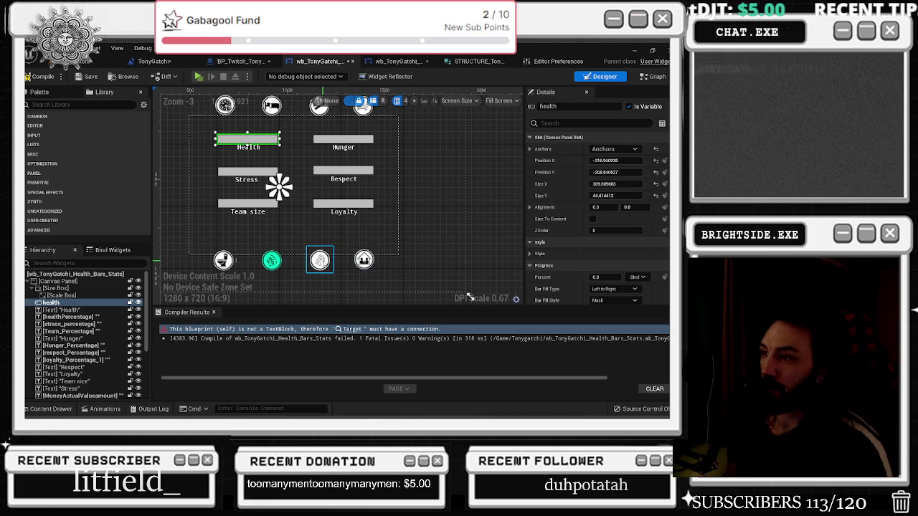
scroll(309, 263, down, 1)
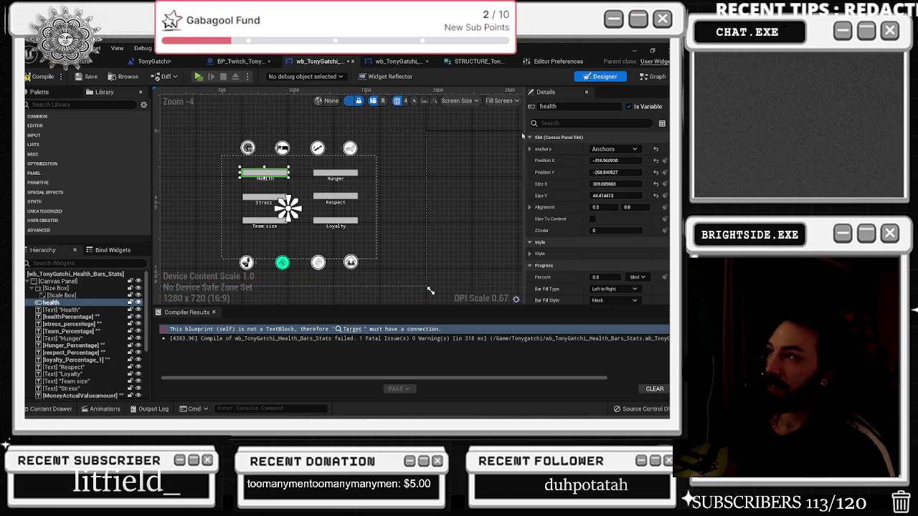
click(86, 77)
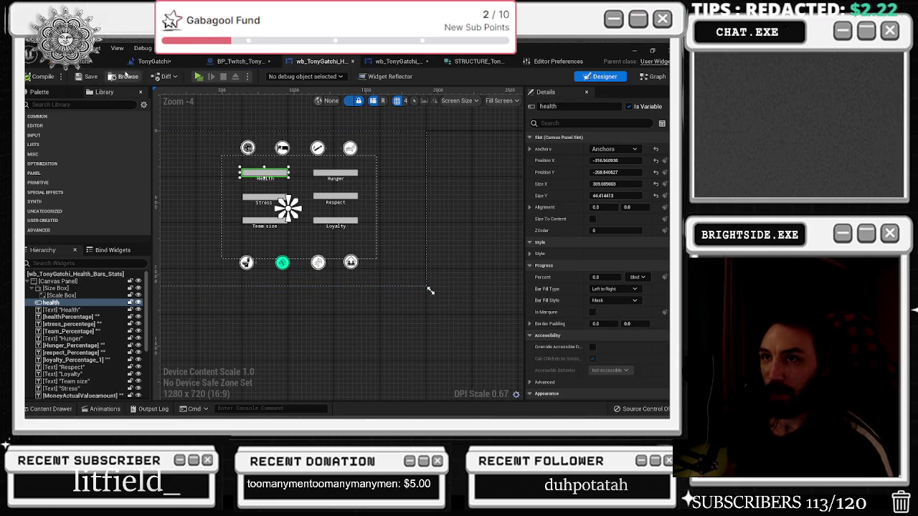
Review the STRUCTURE, Level Blueprint and BP_Twitch tabs, then show the stats widget's Graph
click(477, 61)
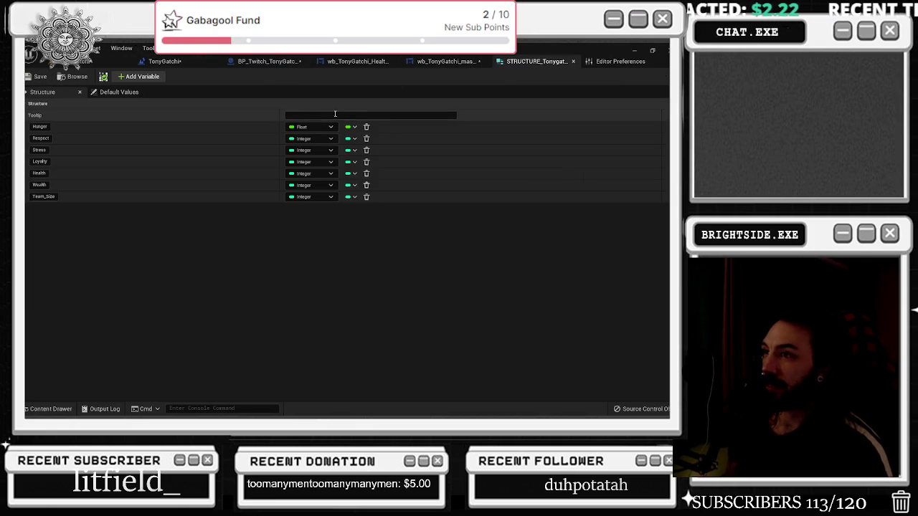
click(161, 62)
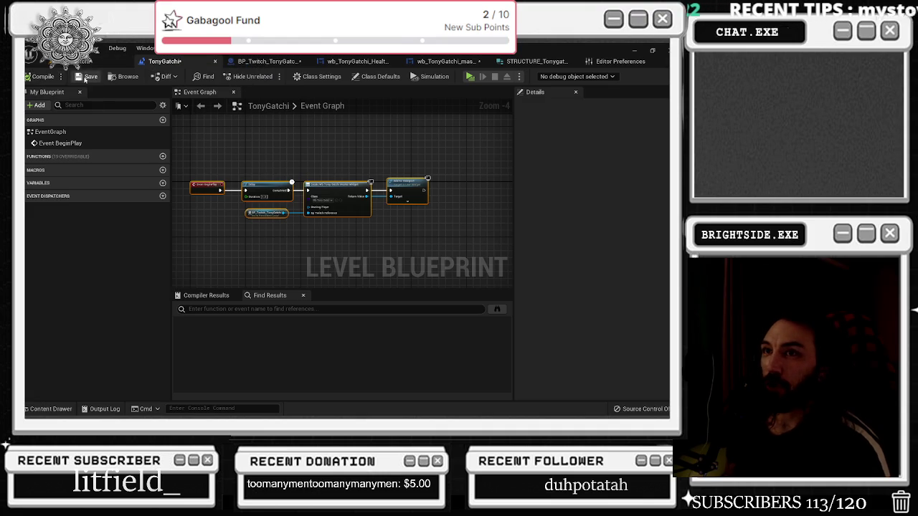
click(90, 62)
click(205, 62)
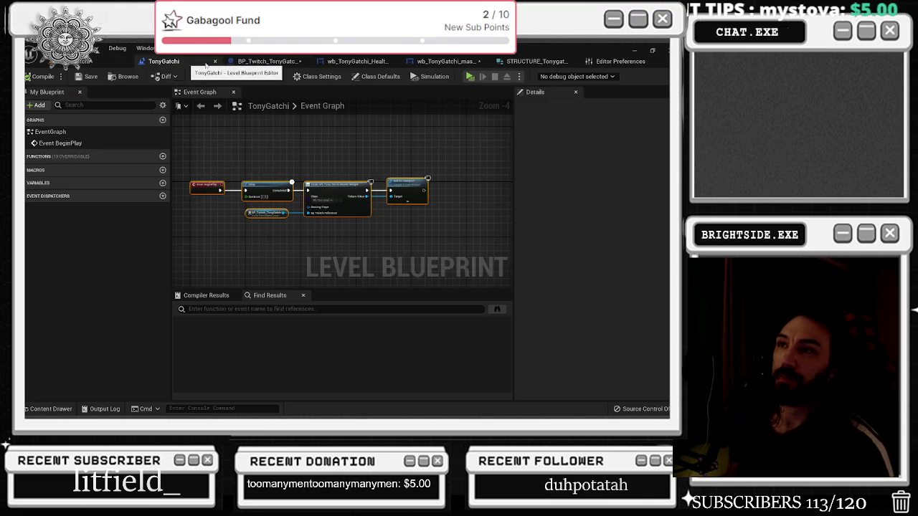
click(264, 62)
click(326, 61)
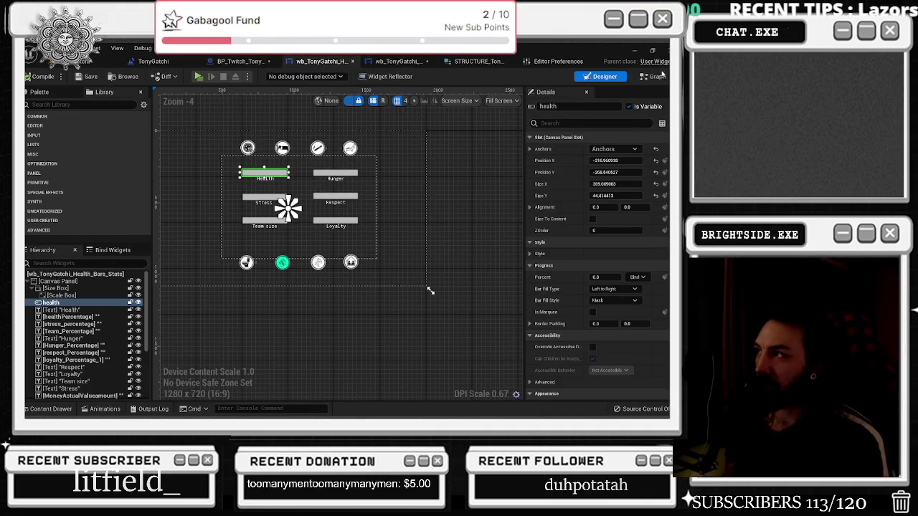
click(661, 76)
Inspect the hunger check's Set Percent and percentage text nodes, then return to the Event Graph
drag(420, 158, 326, 147)
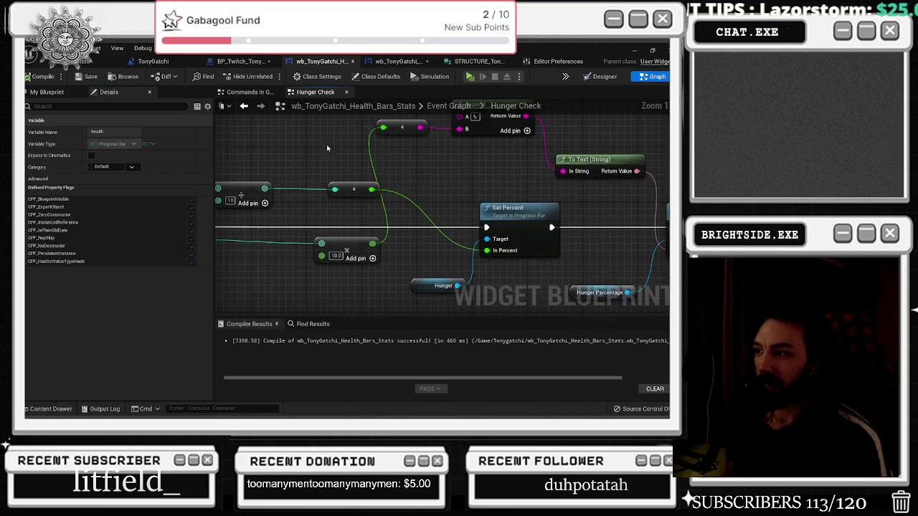
click(355, 244)
scroll(408, 226, down, 2)
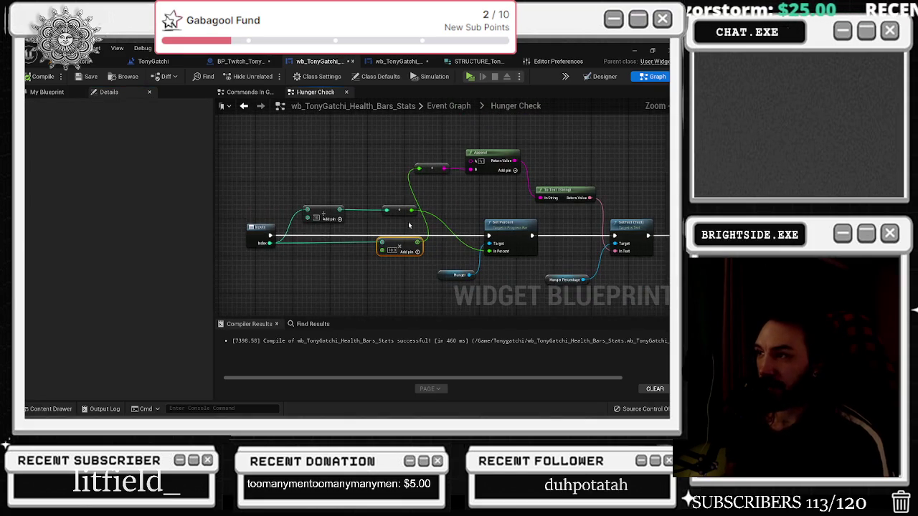
drag(409, 219, 388, 206)
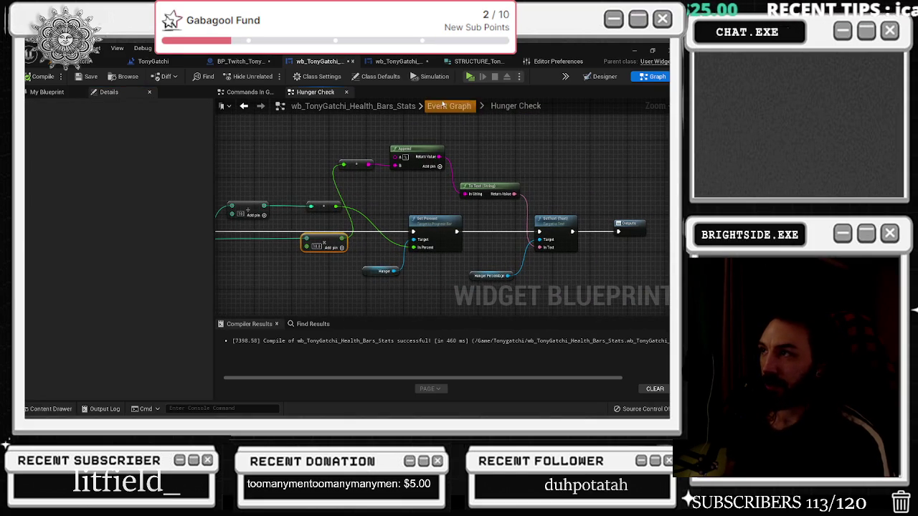
click(443, 106)
scroll(365, 226, up, 2)
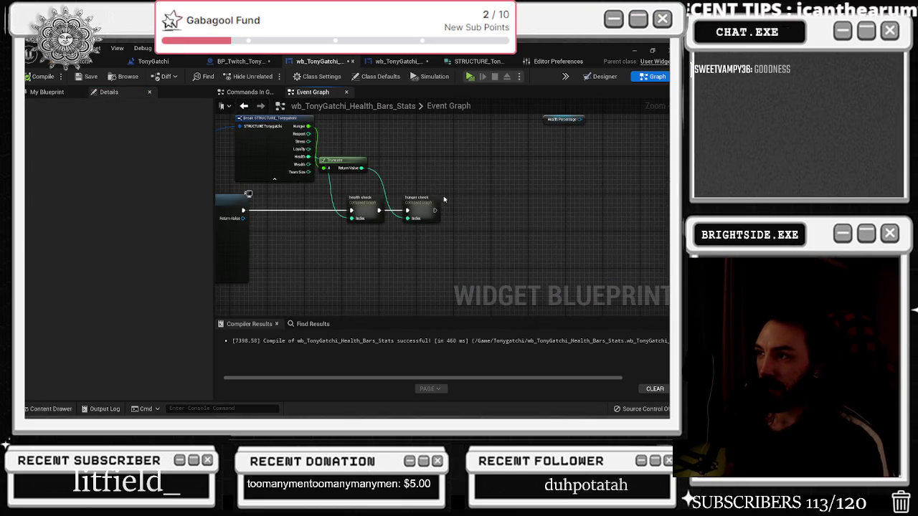
Reopen hunger check to examine its Inputs, To Text, SetText and Outputs nodes, then return to the Event Graph
double_click(422, 205)
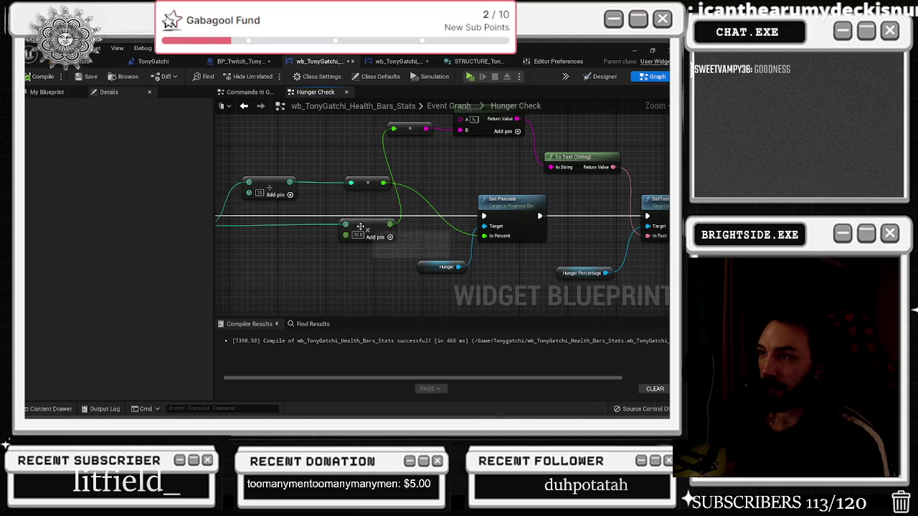
click(358, 226)
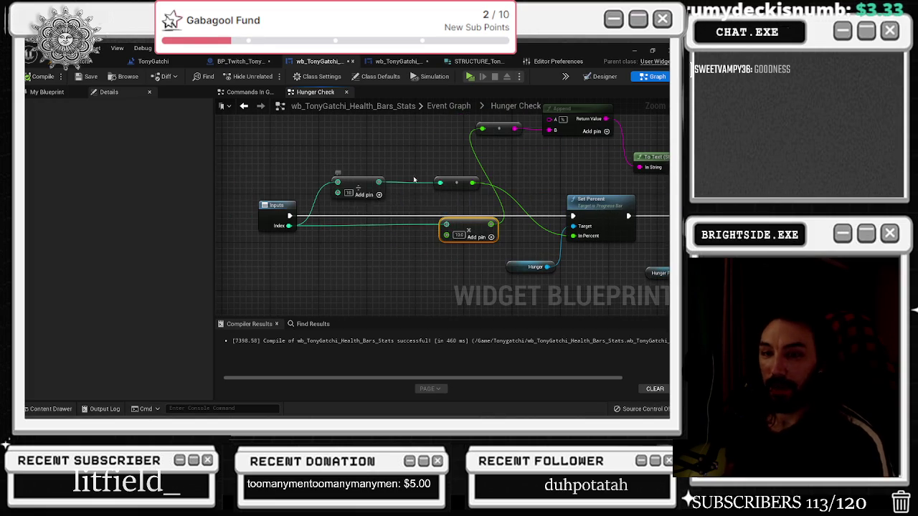
drag(410, 181, 392, 207)
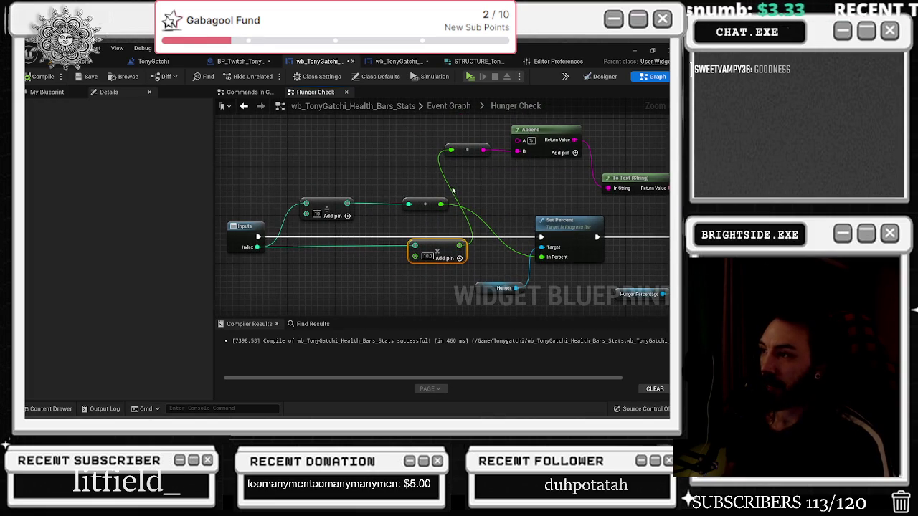
scroll(457, 189, down, 1)
drag(348, 201, 294, 214)
click(244, 105)
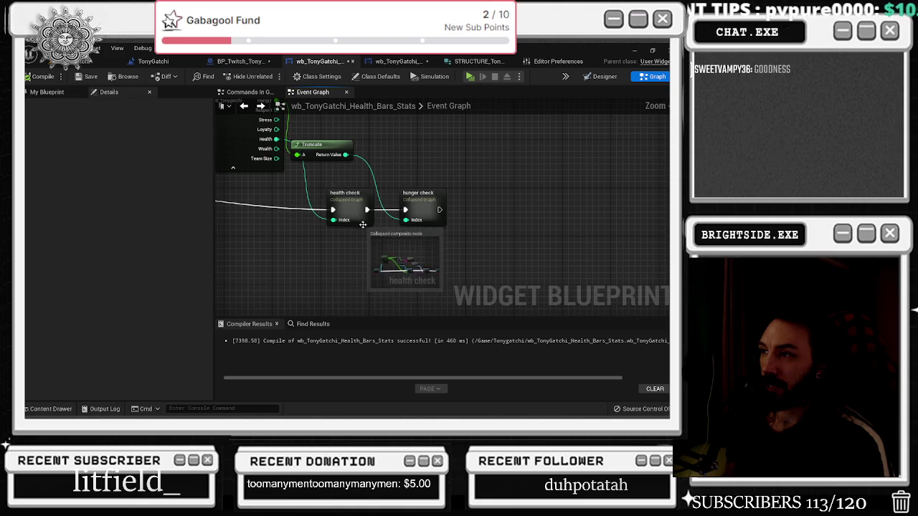
click(261, 106)
scroll(368, 218, up, 1)
drag(367, 218, 360, 146)
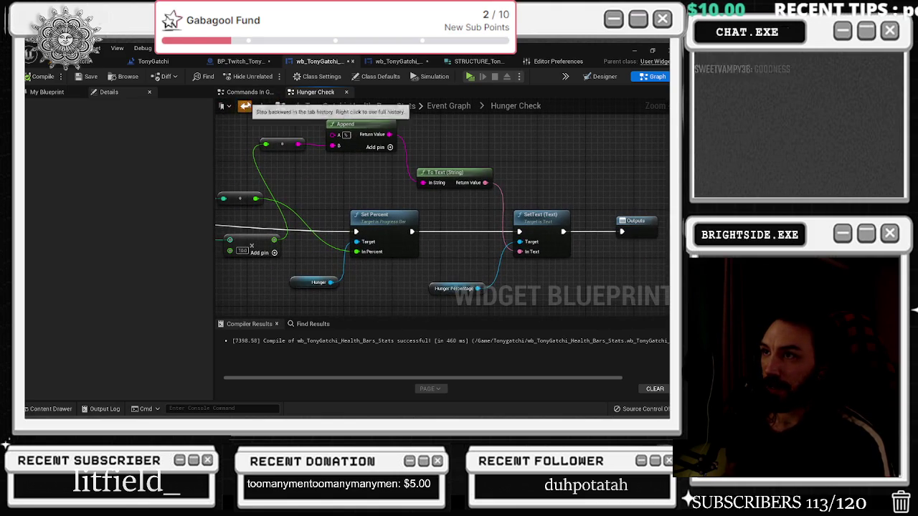
click(243, 105)
click(466, 205)
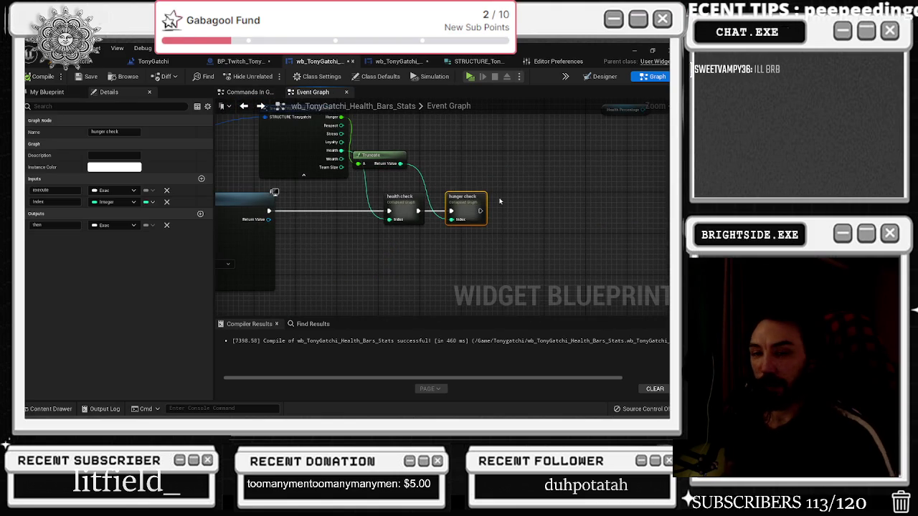
Duplicate the hunger check node and chain the copy's execution after it
click(490, 213)
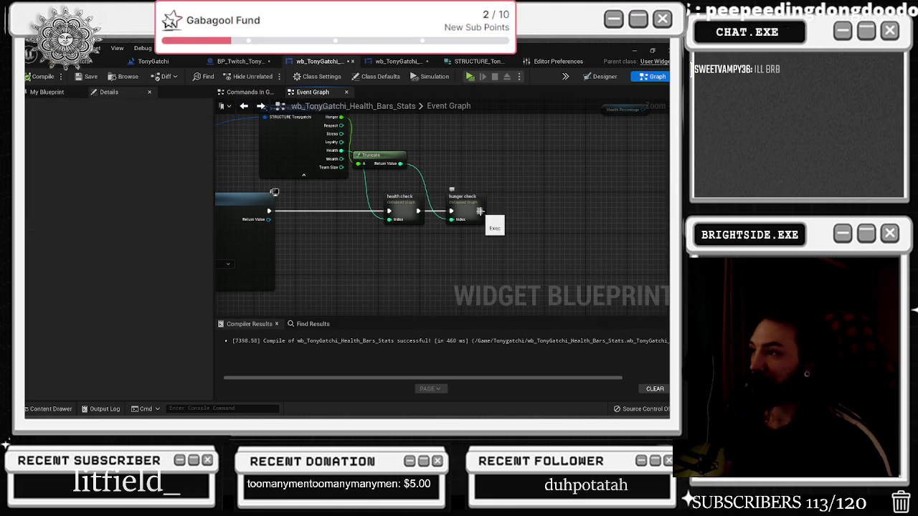
mouse_move(505, 190)
mouse_down()
mouse_move(414, 188)
mouse_move(414, 215)
mouse_move(423, 218)
mouse_up()
click(380, 198)
key(ctrl+d)
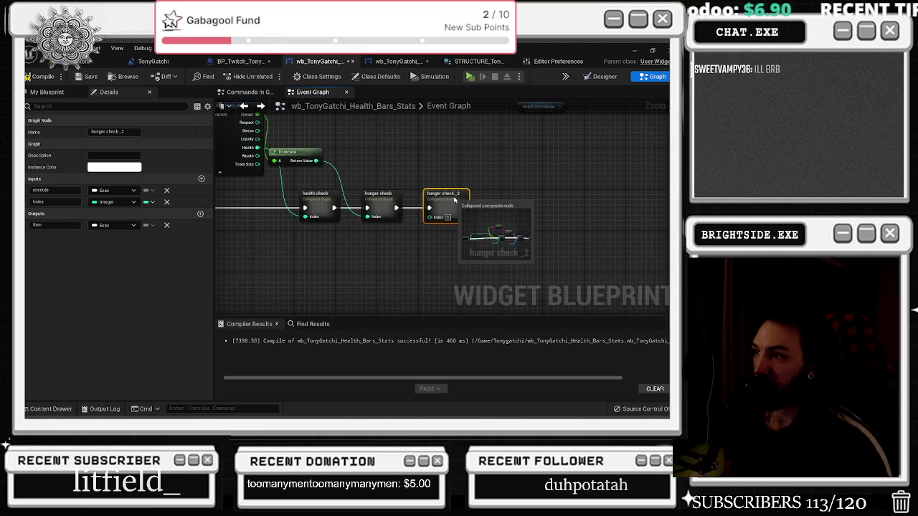
click(459, 215)
scroll(433, 206, down, 4)
scroll(423, 230, up, 4)
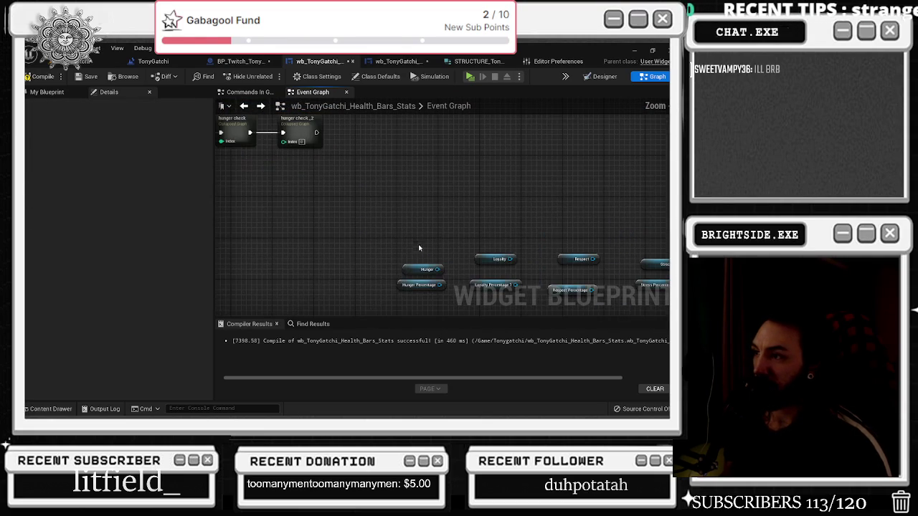
Swap the copy's Hunger variables for Loyalty ones and rename it 'loyalty check'
drag(423, 299, 423, 300)
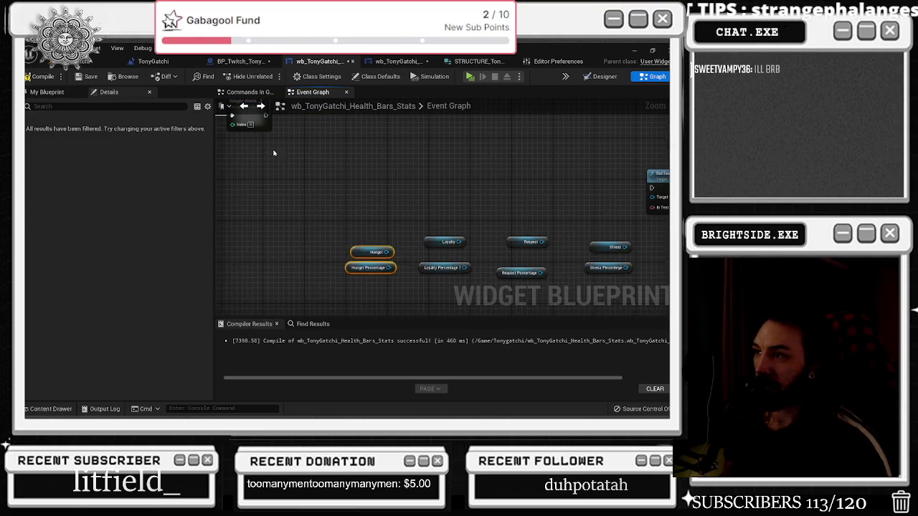
key(Delete)
drag(449, 215, 439, 276)
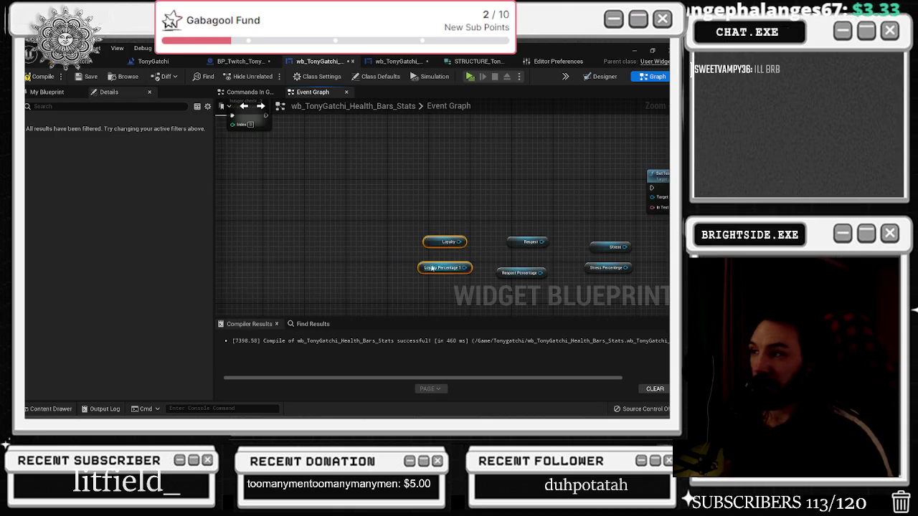
key(ctrl+v)
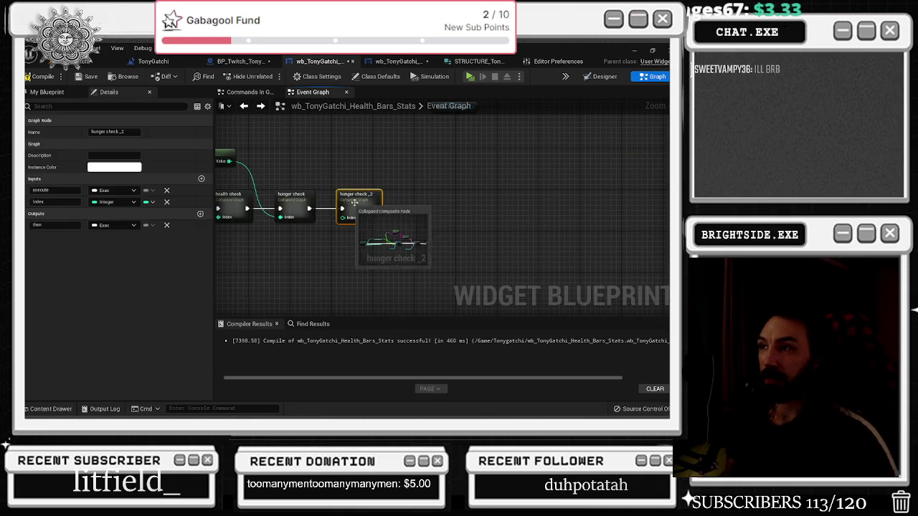
click(362, 202)
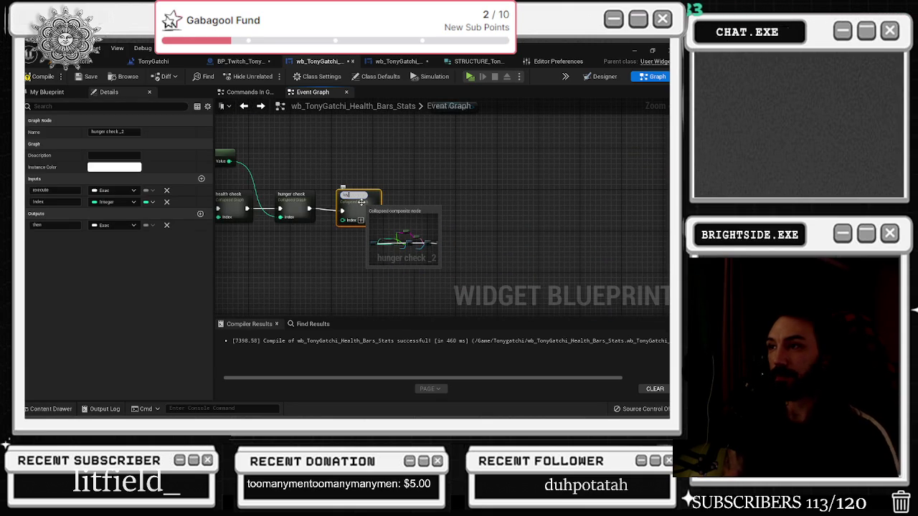
text(loyalty ch)
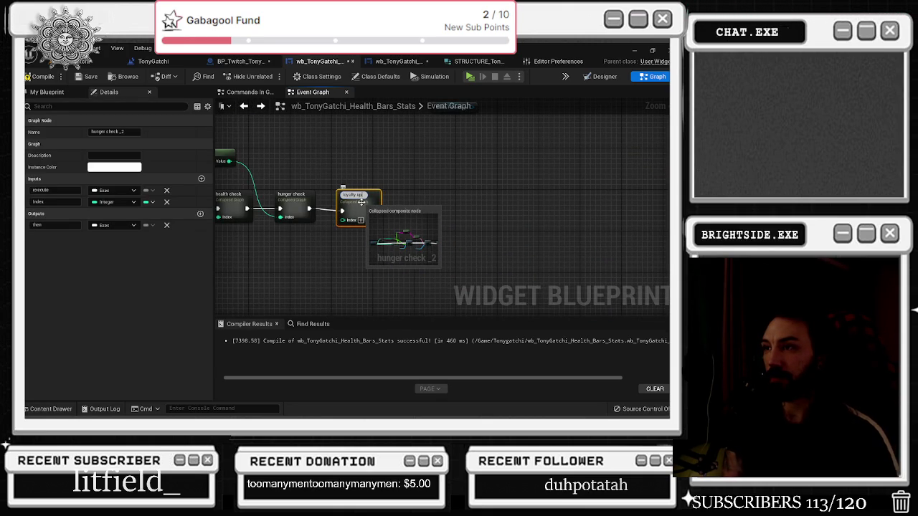
text(eck)
key(Return)
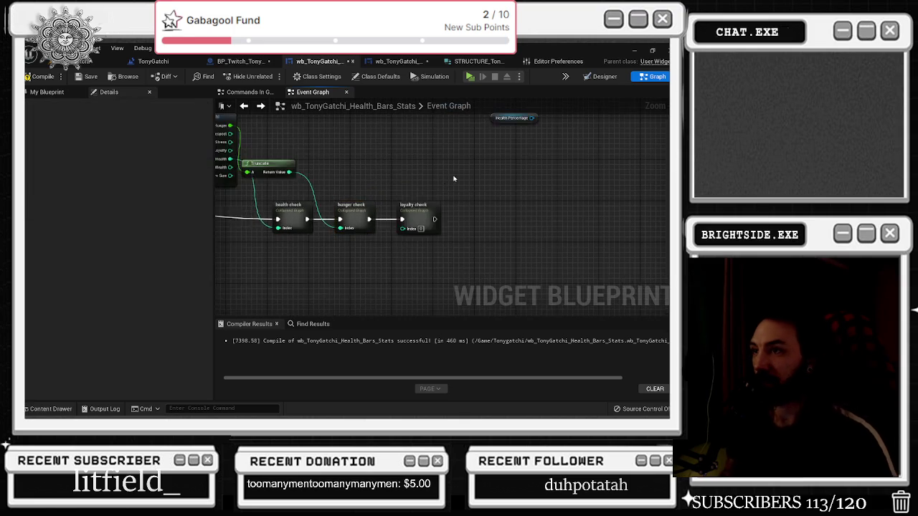